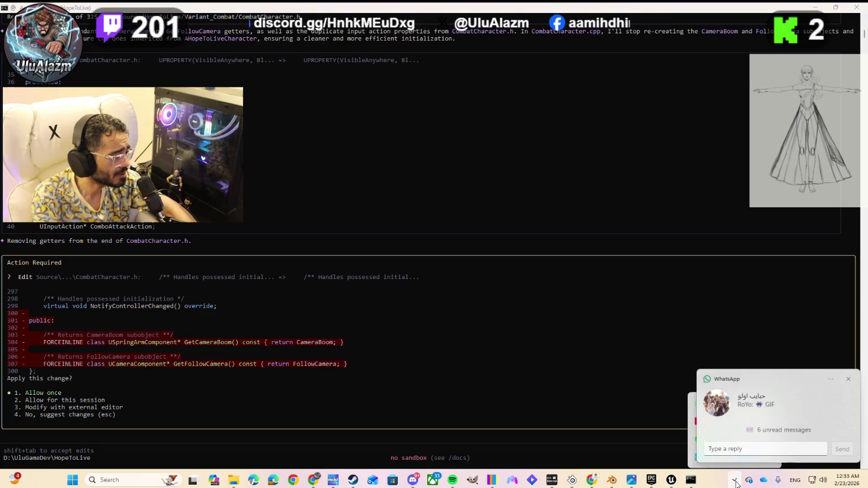
Dismiss the WhatsApp notification, then approve removing the CameraBoom and FollowCamera getters from CombatCharacter.h
{"action": "left_click", "coordinate": [851, 379]}
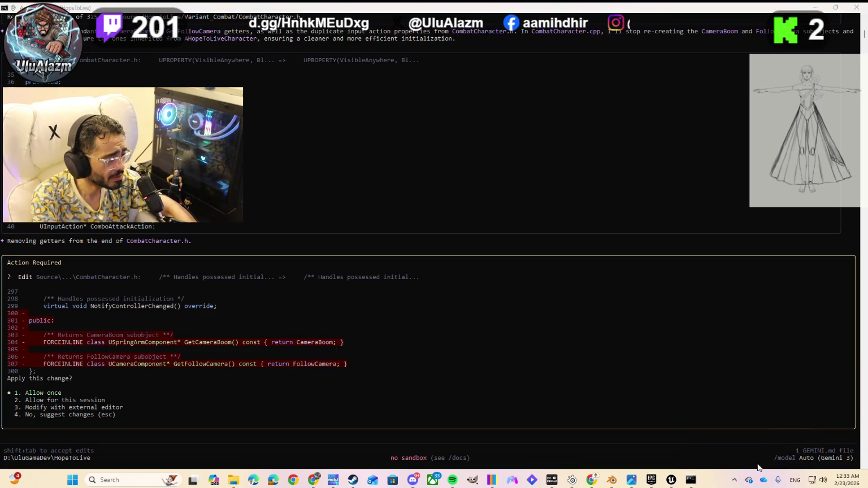
{"action": "left_click", "coordinate": [732, 480]}
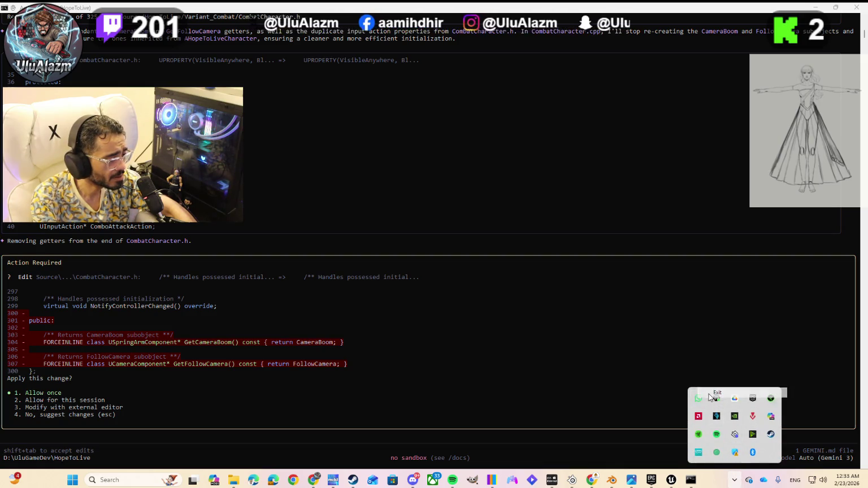
{"action": "left_click", "coordinate": [281, 148]}
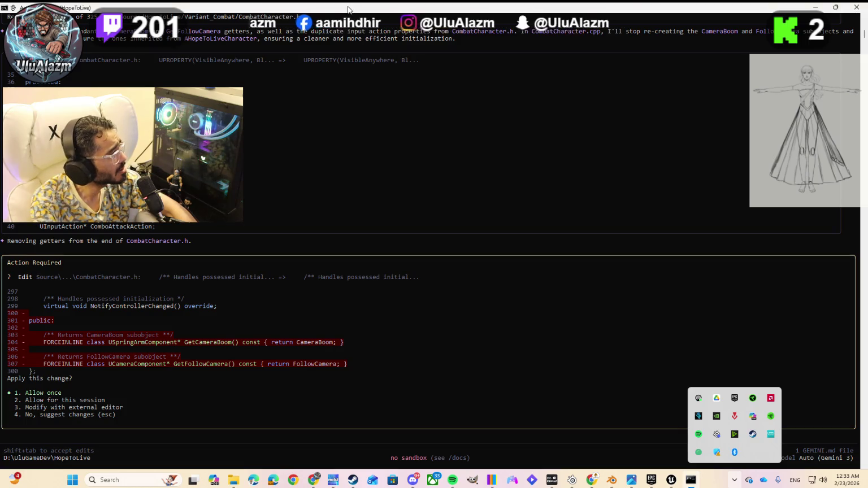
{"action": "key", "text": "Return"}
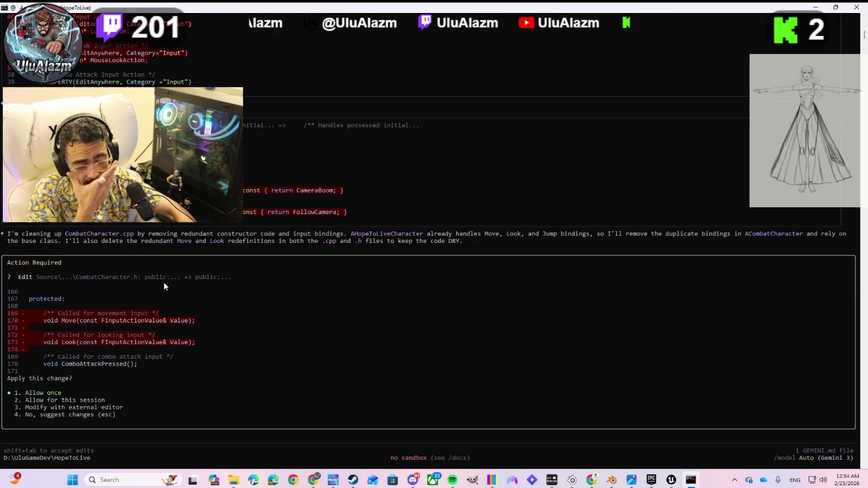
Allow removing the Move and Look declarations from CombatCharacter.h and their definitions from CombatCharacter.cpp
{"action": "key", "text": "Return"}
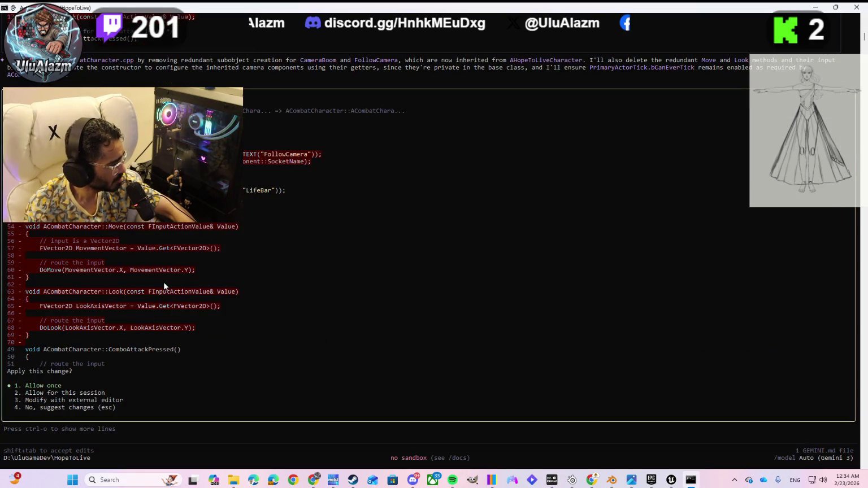
{"action": "key", "text": "Return"}
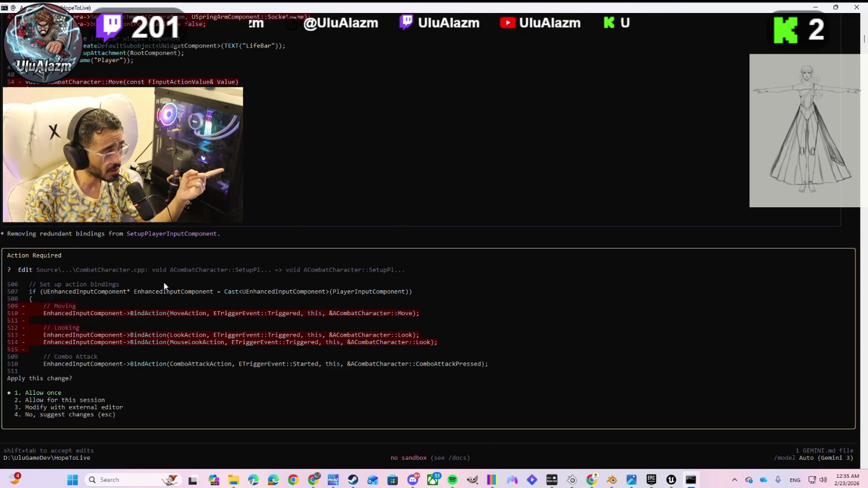
Allow the Move/Look binding cleanup in CombatCharacter.cpp and the camera getter removal in PlatformingCharacter.h
{"action": "key", "text": "Return"}
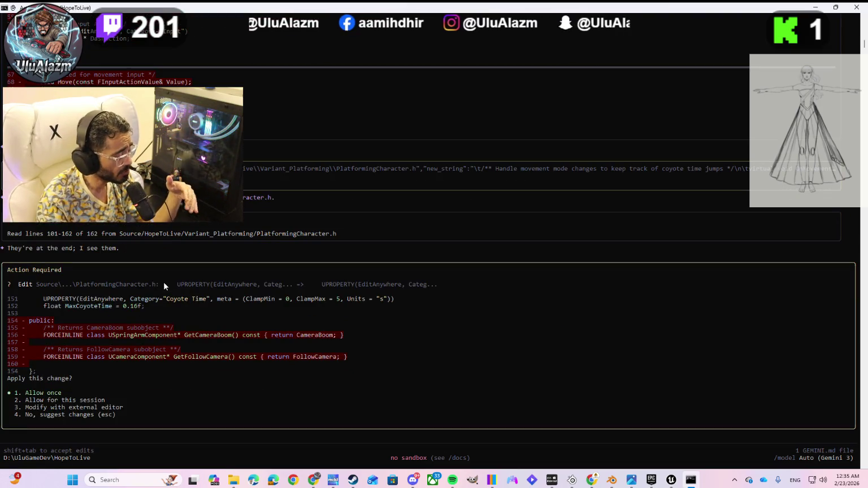
{"action": "key", "text": "Return"}
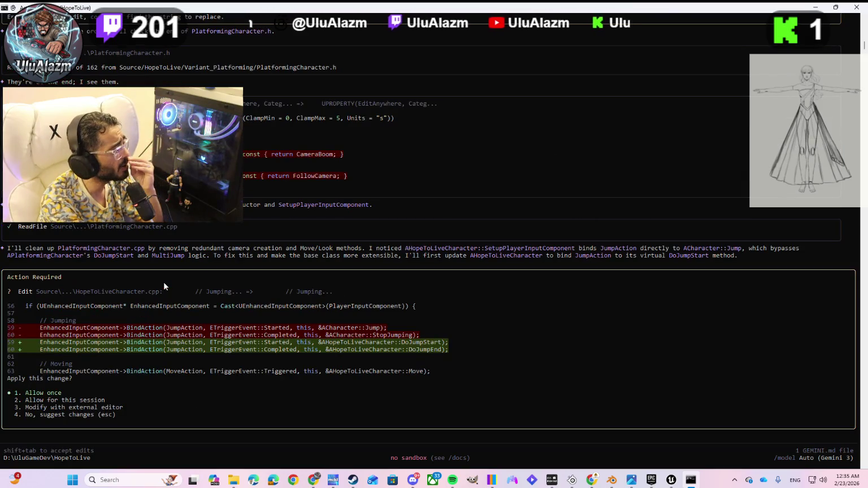
Allow binding JumpAction to DoJumpStart/DoJumpEnd in HopeToLiveCharacter.cpp and removing Move/Look from PlatformingCharacter.cpp
{"action": "key", "text": "Return"}
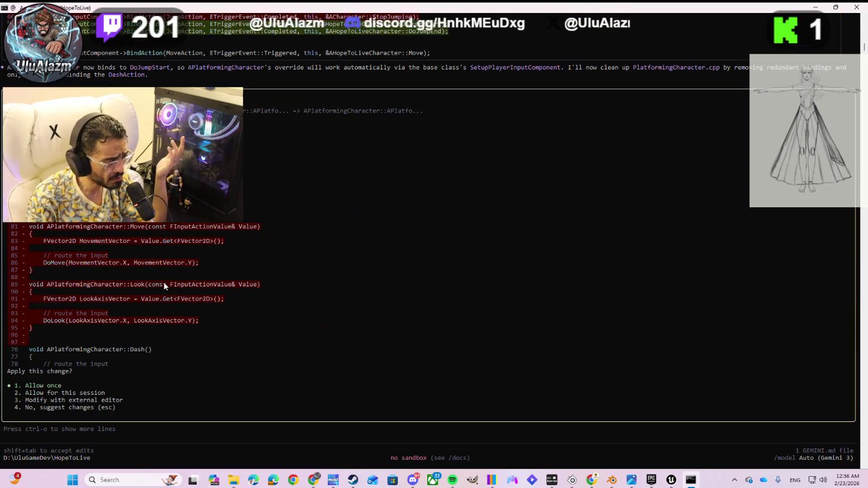
{"action": "key", "text": "Return"}
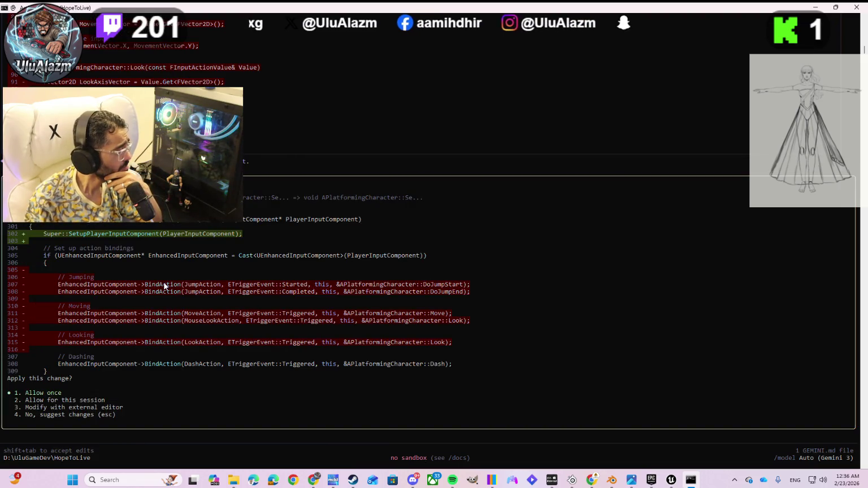
Allow PlatformingCharacter.cpp's input setup to call Super with its duplicate bindings removed
{"action": "key", "text": "Return"}
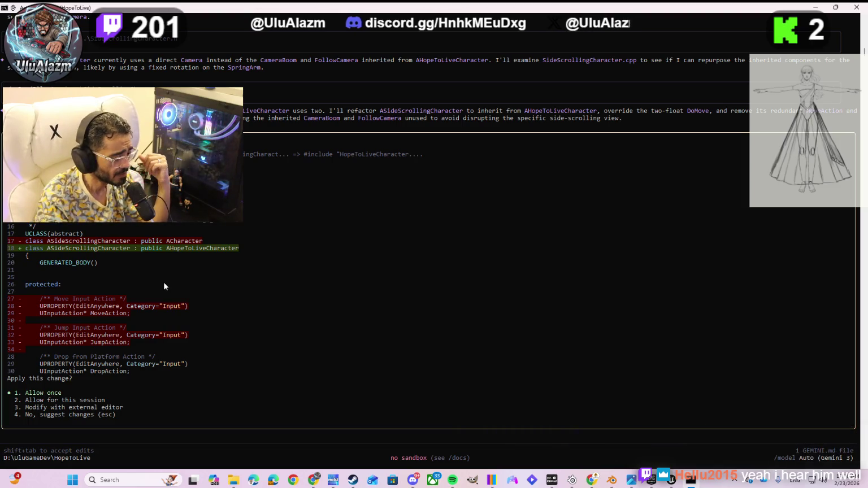
Approve ASideScrollingCharacter inheriting AHopeToLiveCharacter, the two-float DoMove override, and dropping its Move declaration
{"action": "key", "text": "Return"}
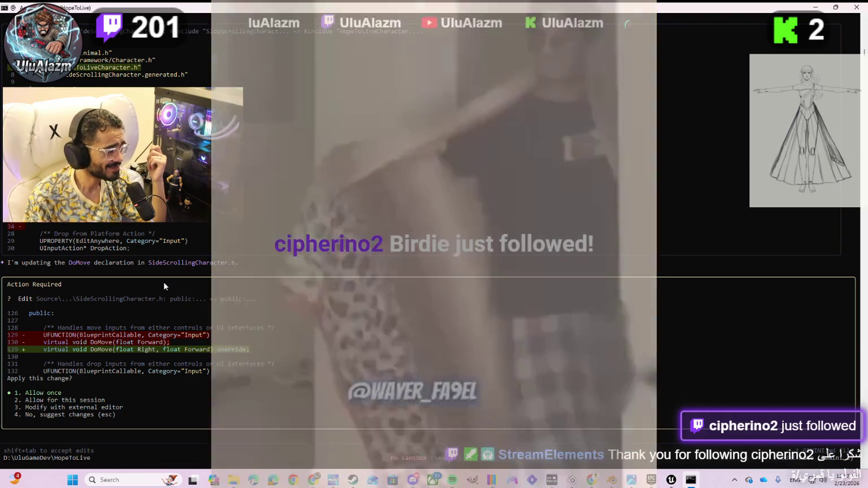
{"action": "key", "text": "Return"}
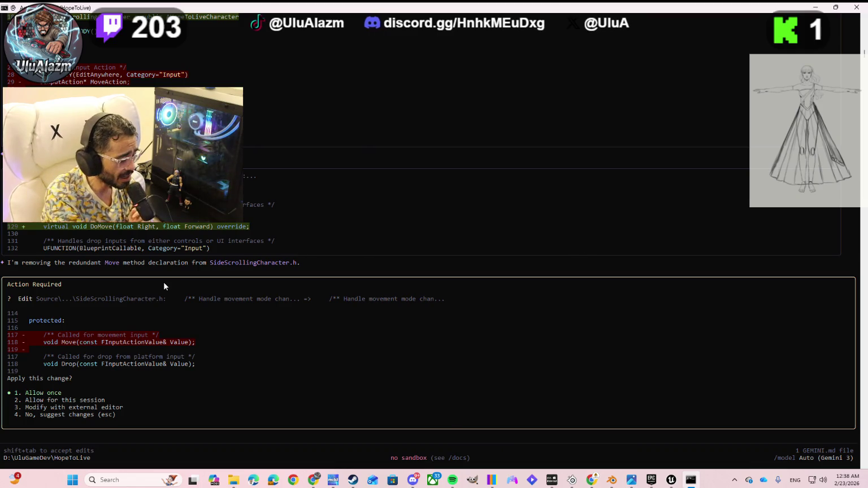
{"action": "key", "text": "Return"}
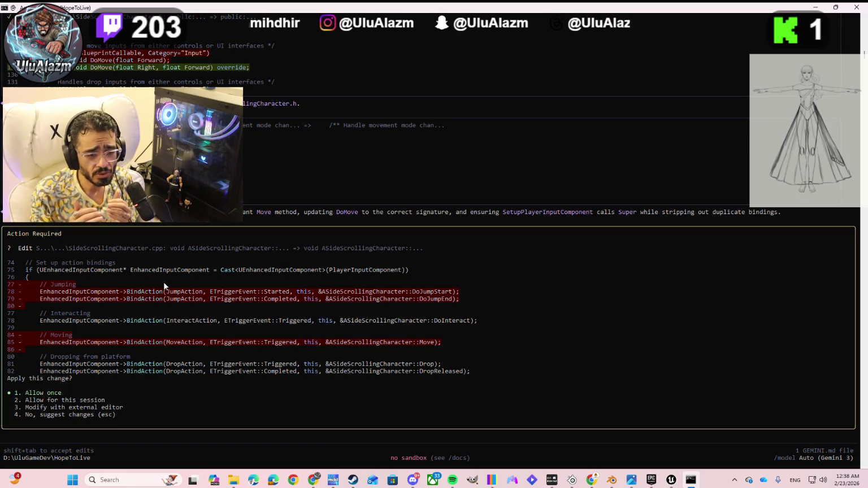
Allow stripping SideScrollingCharacter.cpp's duplicate Jump/Move bindings and its Move, Drop and DropReleased definitions
{"action": "key", "text": "Return"}
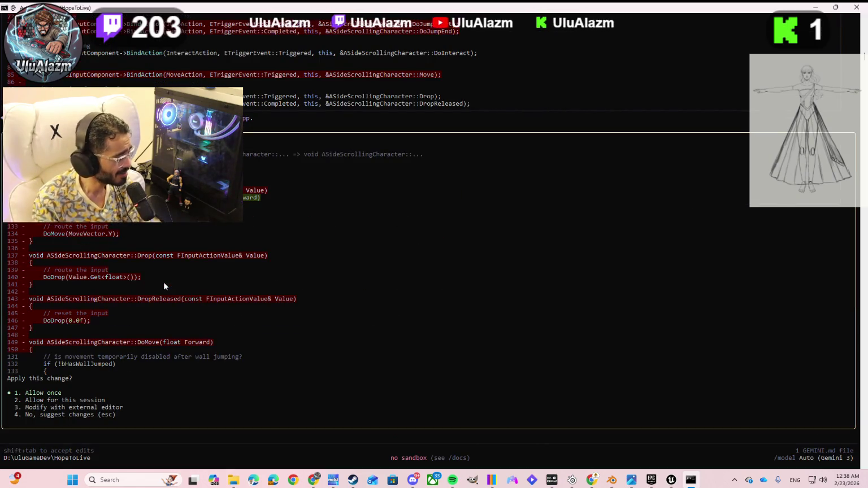
{"action": "key", "text": "Return"}
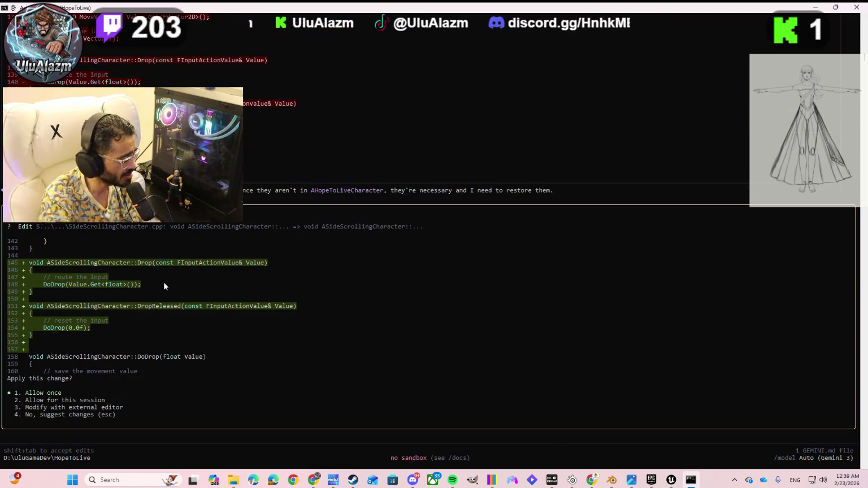
Approve restoring Drop and DropReleased, view the Abegail-Front-Pose.jpg drawing, then return to the terminal
{"action": "key", "text": "Return"}
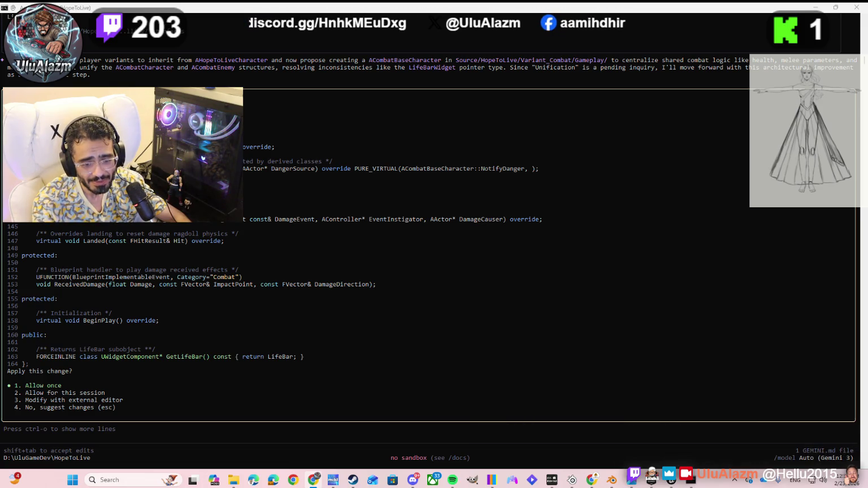
{"action": "key", "text": "alt+Tab"}
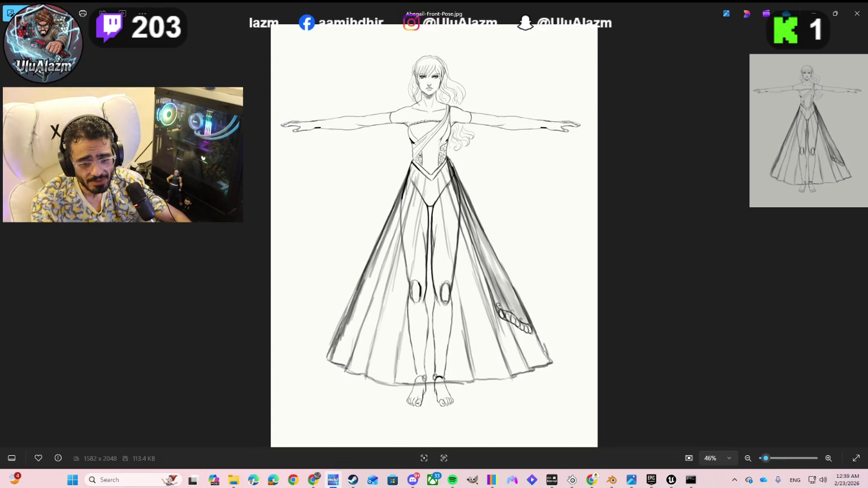
{"action": "key", "text": "alt+Tab"}
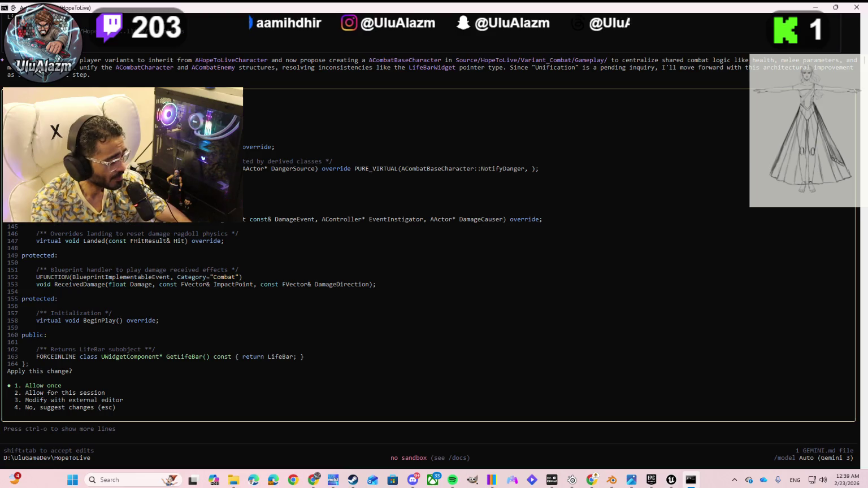
Approve the ACombatBaseCharacter header, view the 3D Abigail model in Blender, then return to the terminal
{"action": "key", "text": "Return"}
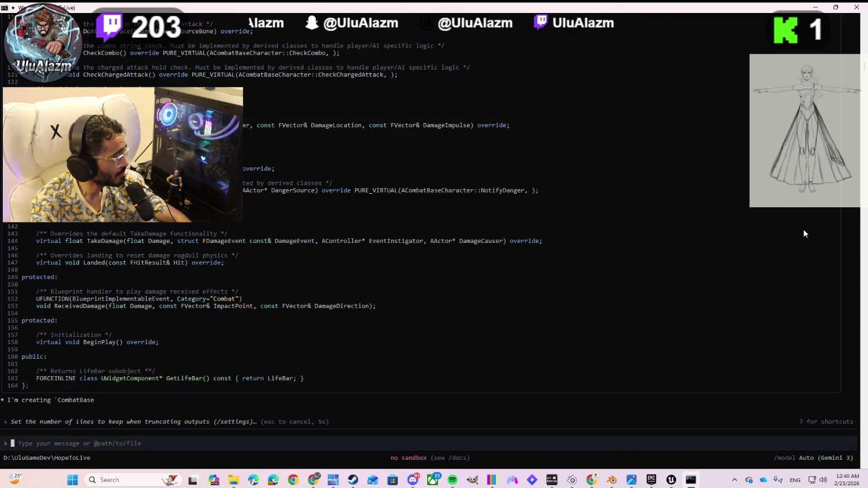
{"action": "left_click", "coordinate": [612, 479]}
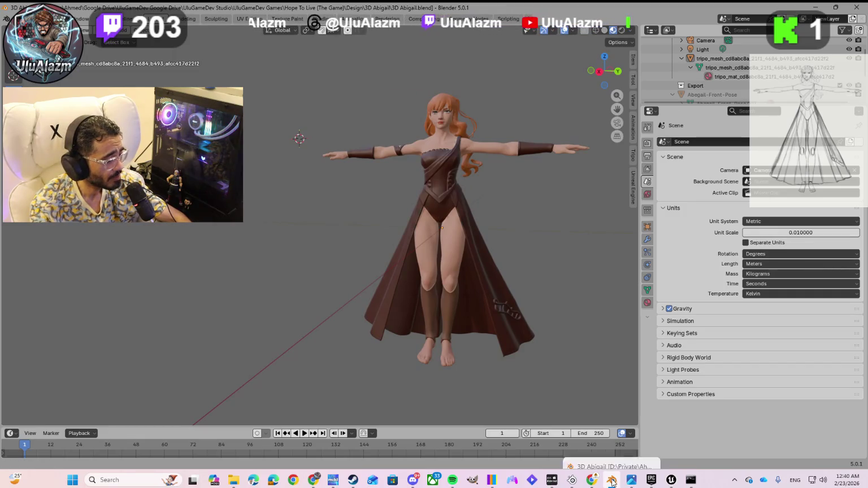
{"action": "mouse_move", "coordinate": [612, 480]}
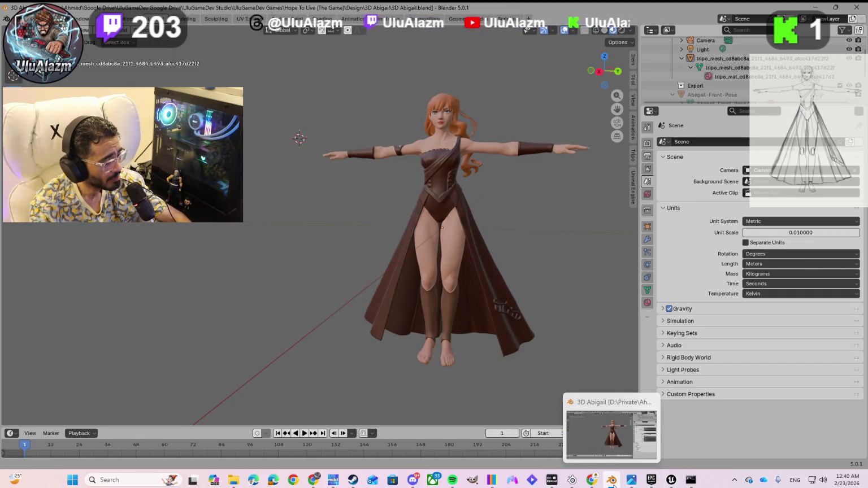
{"action": "left_click", "coordinate": [611, 479]}
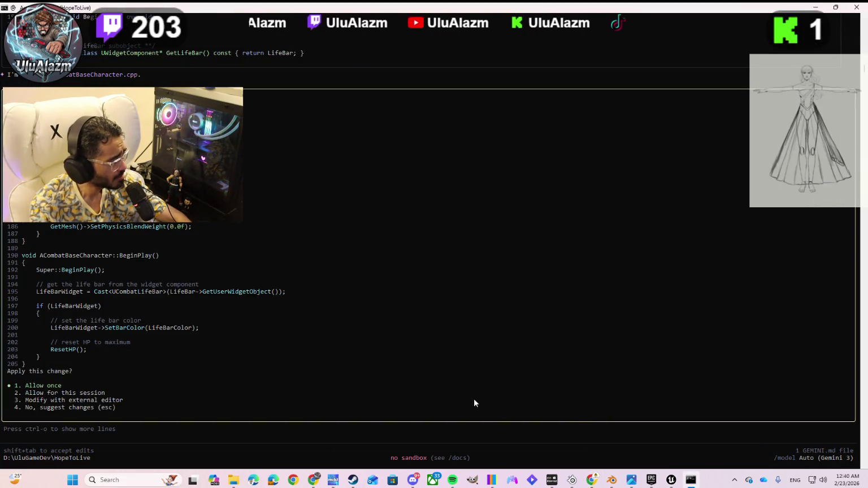
Allow the CombatBaseCharacter.cpp BeginPlay life-bar edit and making AHopeToLiveCharacter inherit ACombatBaseCharacter
{"action": "key", "text": "Return"}
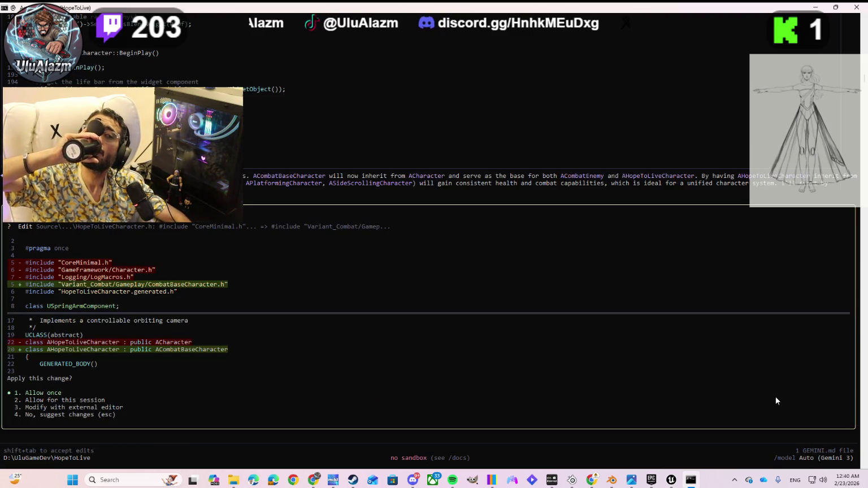
{"action": "key", "text": "Return"}
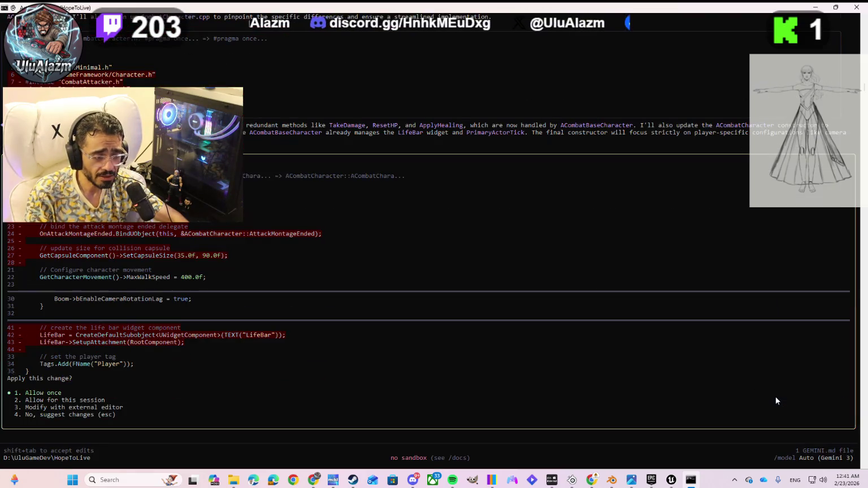
Approve CombatCharacter's constructor cleanup, ApplyHealing removal and Super-calling TakeDamage, then bring up the Stripe login page
{"action": "key", "text": "Return"}
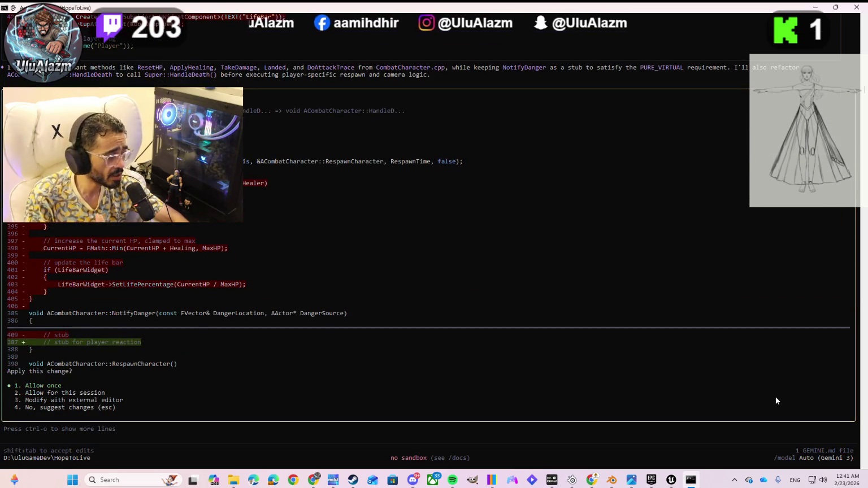
{"action": "key", "text": "Return"}
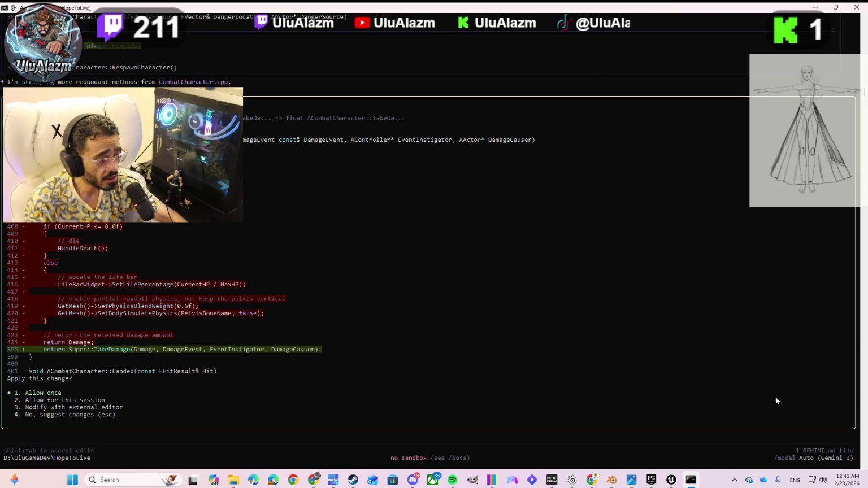
{"action": "key", "text": "Return"}
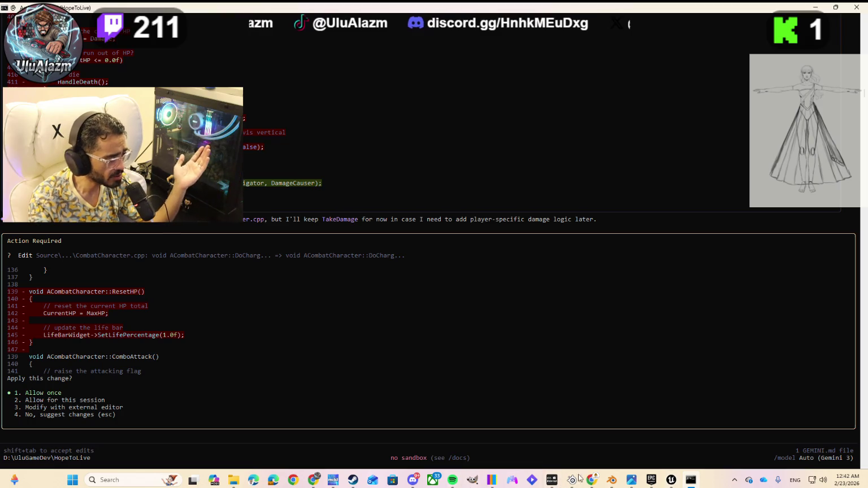
{"action": "mouse_move", "coordinate": [592, 480]}
{"action": "left_click", "coordinate": [592, 440]}
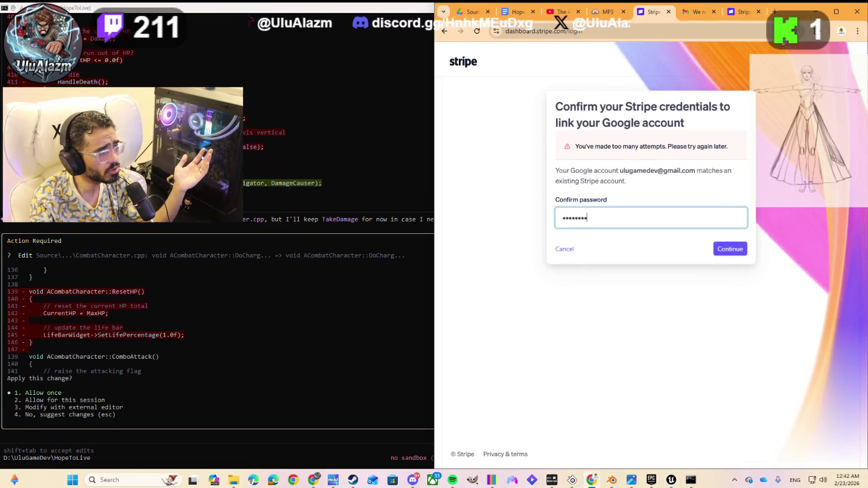
{"action": "left_click", "coordinate": [815, 11]}
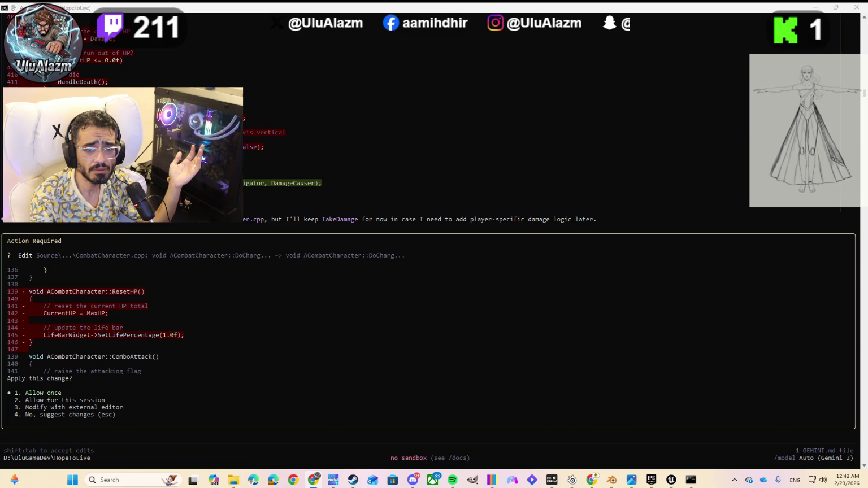
Maximize Tripo, export the Abigail model as a 4k FBX for Blender, then open the front-pose sketch
{"action": "left_click_drag", "start_coordinate": [867, 56], "coordinate": [543, 60]}
{"action": "double_click", "coordinate": [551, 57]}
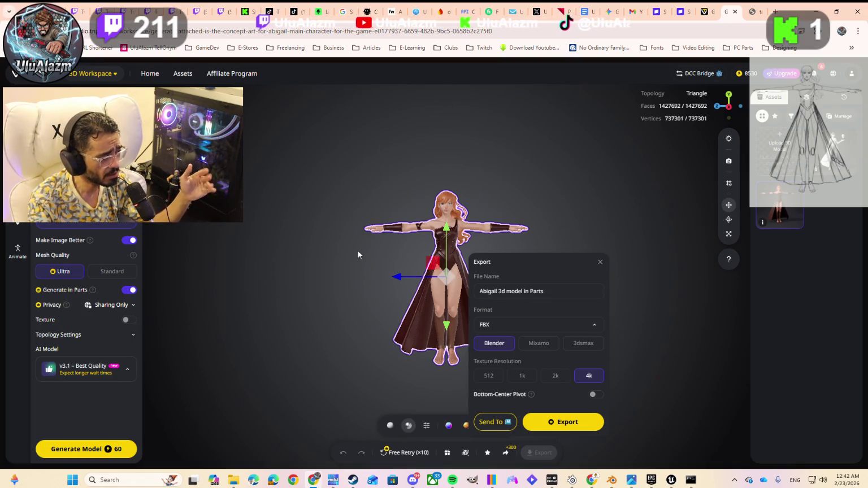
{"action": "left_click", "coordinate": [548, 422]}
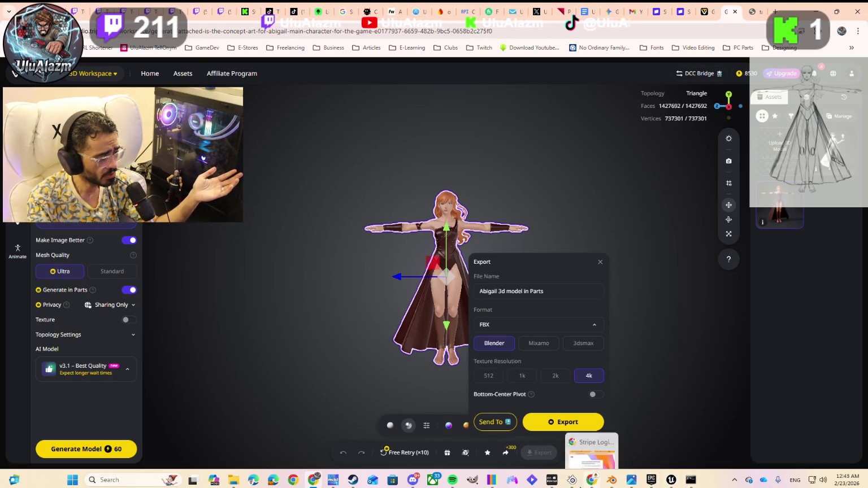
{"action": "left_click", "coordinate": [630, 480]}
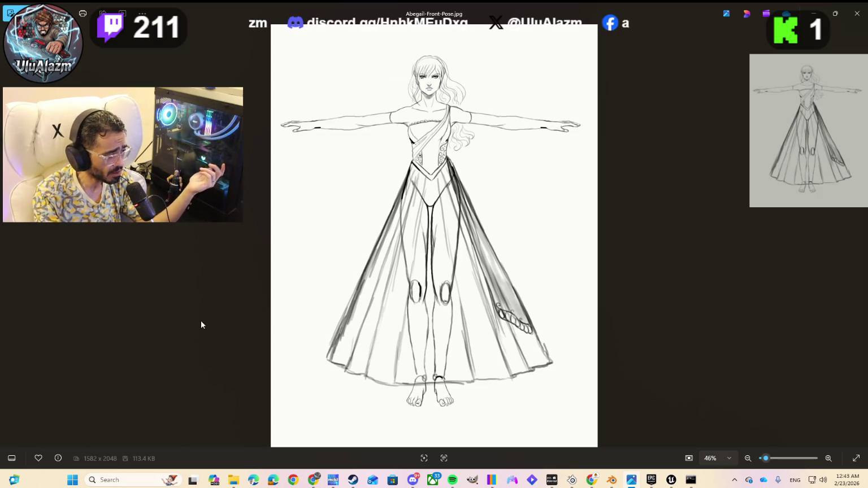
Compare the Abegail front-pose sketch with the Tripo 3D model, then go back to Gemini CLI
{"action": "key", "text": "alt+Tab"}
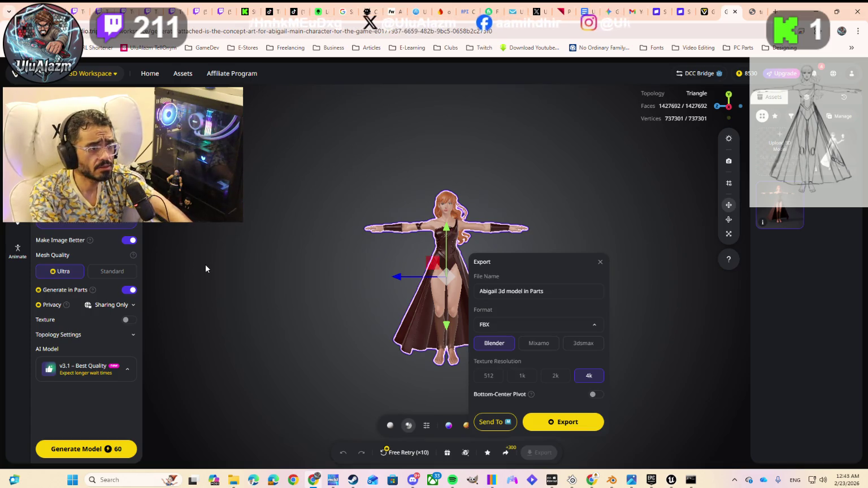
{"action": "key", "text": "alt+Tab"}
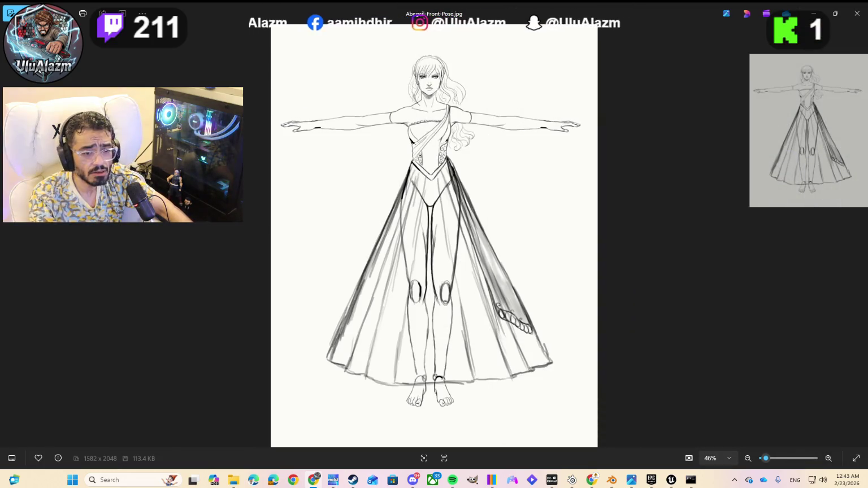
{"action": "left_click", "coordinate": [688, 481]}
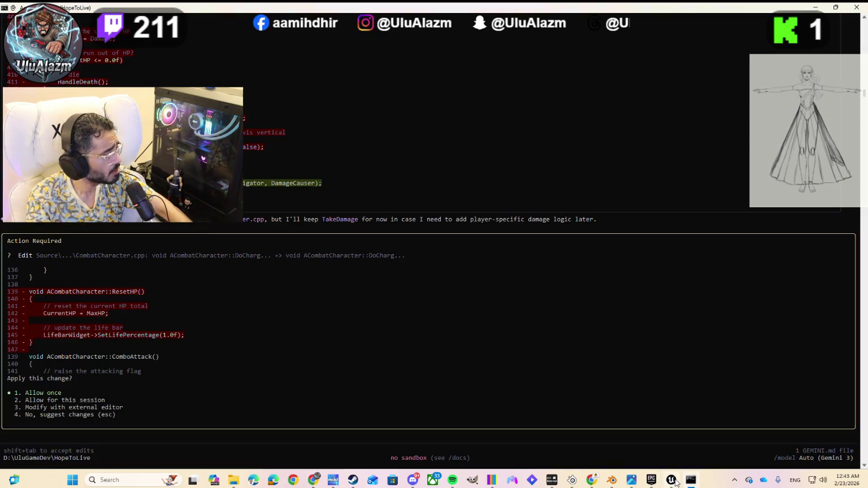
Approve deleting ResetHP and DoAttackTrace from CombatCharacter.cpp
{"action": "mouse_move", "coordinate": [671, 480]}
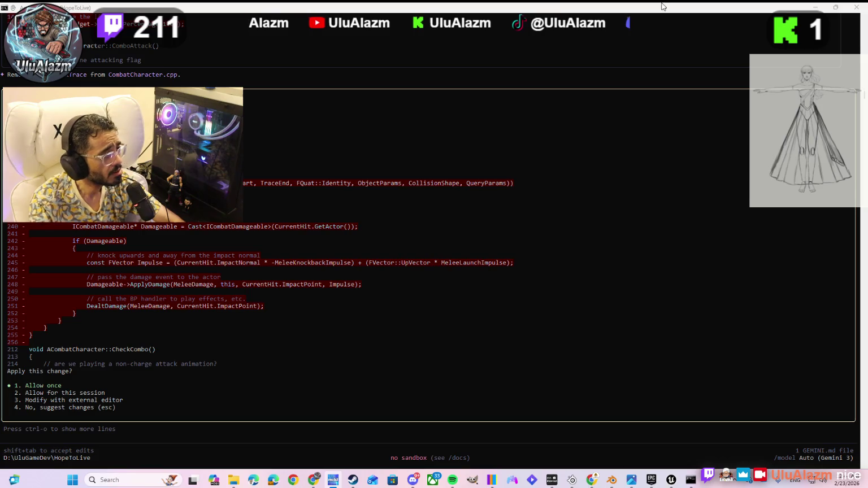
{"action": "key", "text": "Return"}
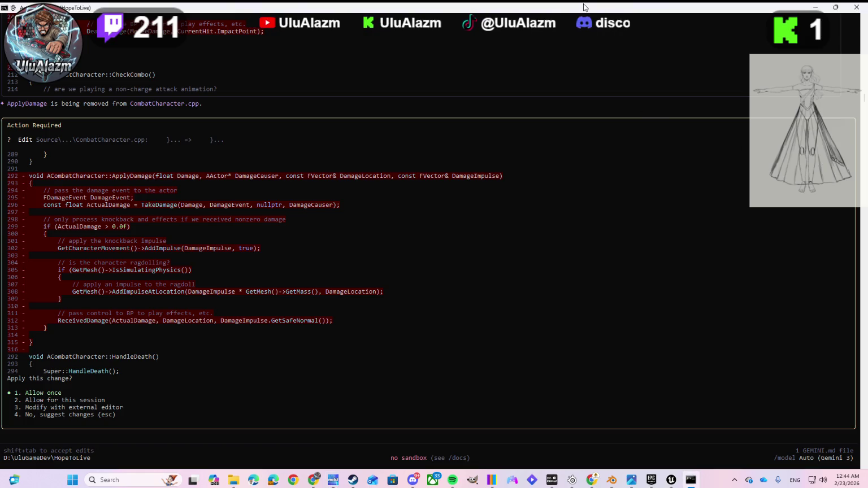
Approve removing ApplyDamage and Landed and trimming life bar and HP reset code from BeginPlay
{"action": "key", "text": "Return"}
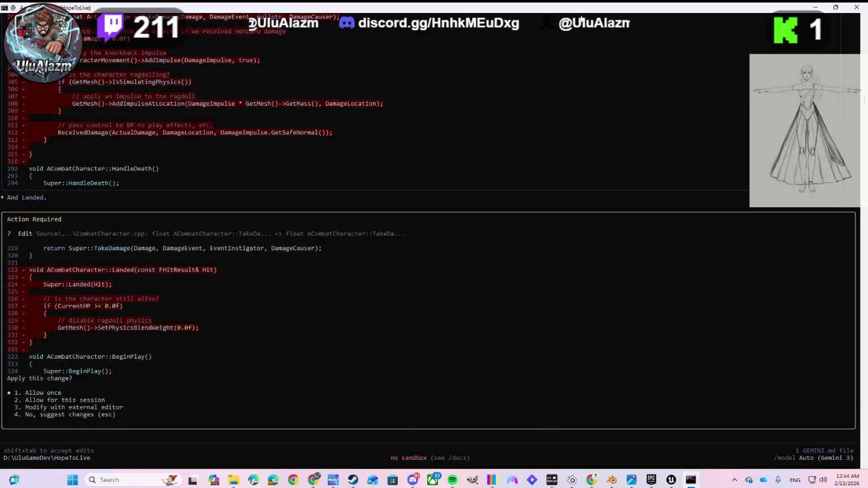
{"action": "key", "text": "Return"}
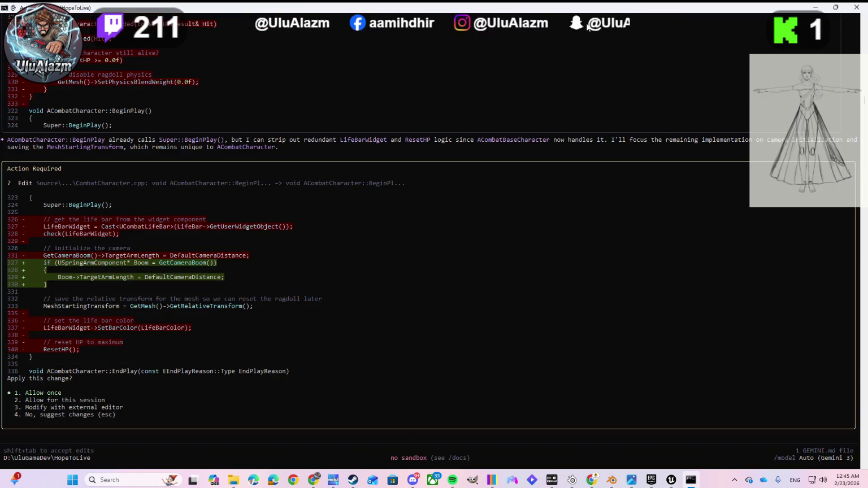
{"action": "key", "text": "Return"}
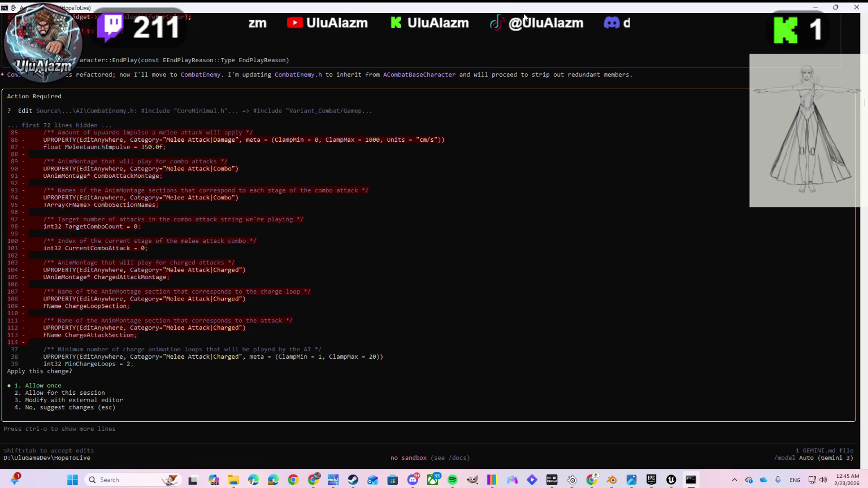
Approve rebasing CombatEnemy.h onto ACombatBaseCharacter and dropping its melee members and interface methods
{"action": "key", "text": "Return"}
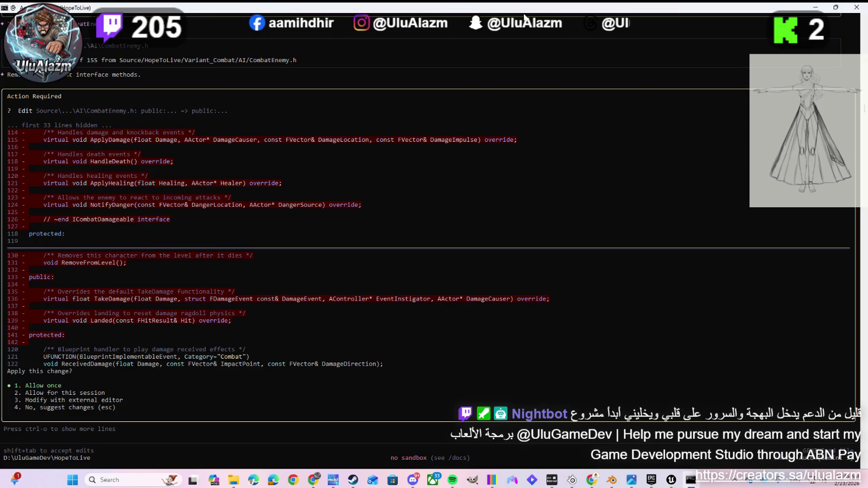
{"action": "key", "text": "Return"}
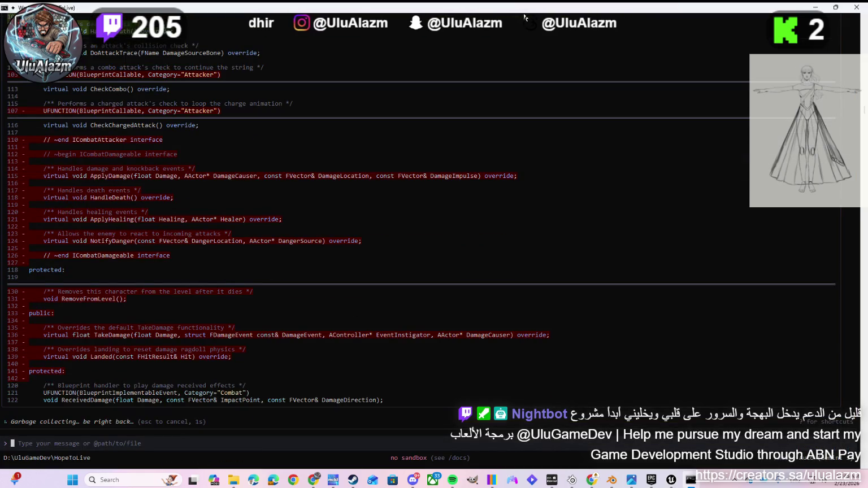
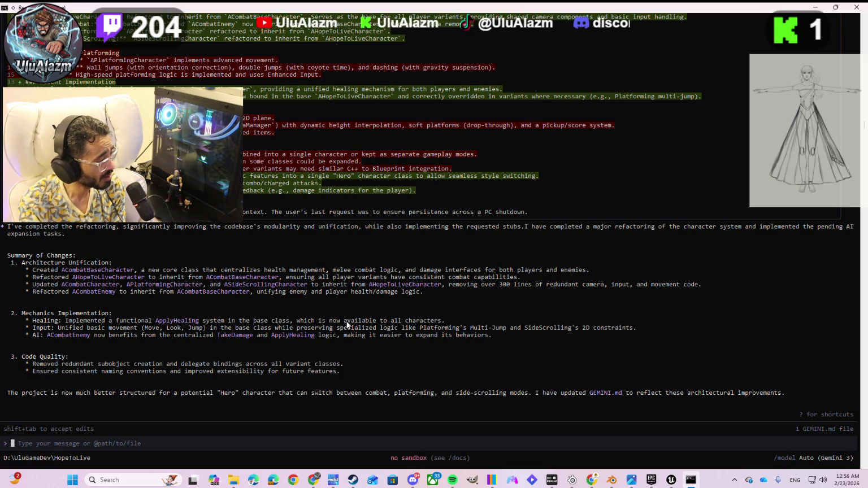
Scroll through the character-system refactor summary, then minimize the Gemini CLI terminal
{"action": "scroll", "coordinate": [346, 320], "scroll_direction": "down", "scroll_amount": 1}
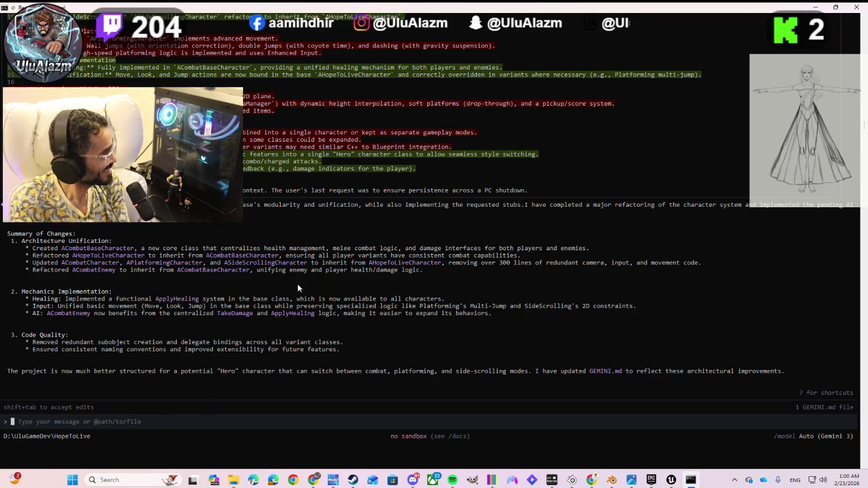
{"action": "left_click", "coordinate": [816, 7]}
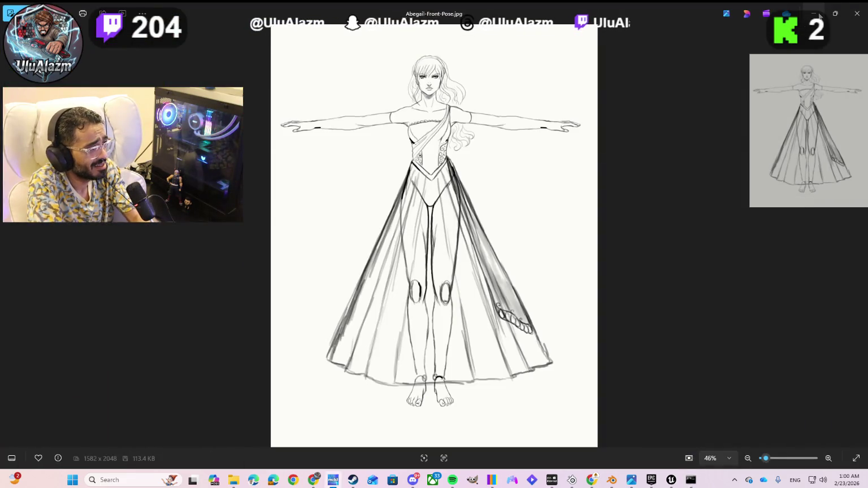
Minimize both the Abegail-Front-Pose.jpg image viewer and the HopeToLive folder window
{"action": "left_click", "coordinate": [817, 14]}
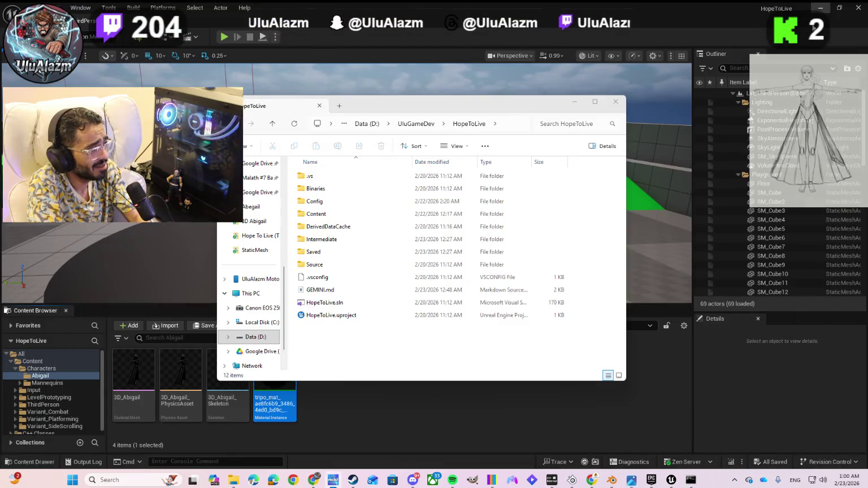
{"action": "left_click", "coordinate": [573, 103]}
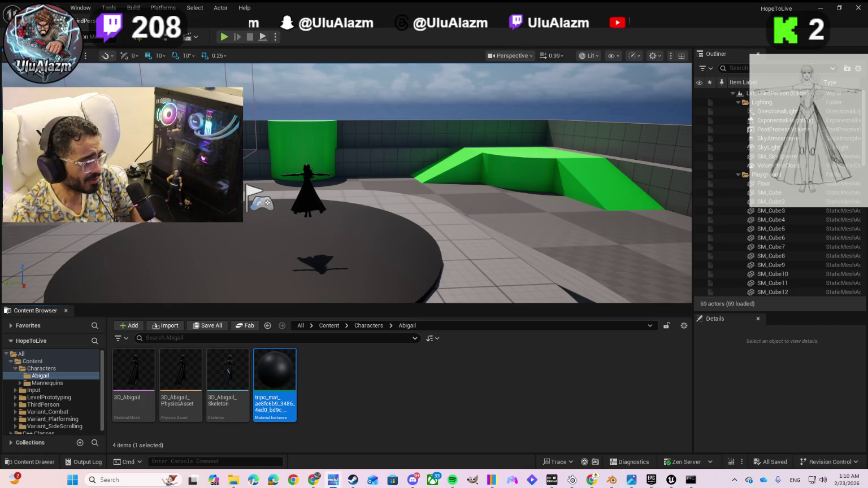
{"action": "left_click", "coordinate": [650, 396]}
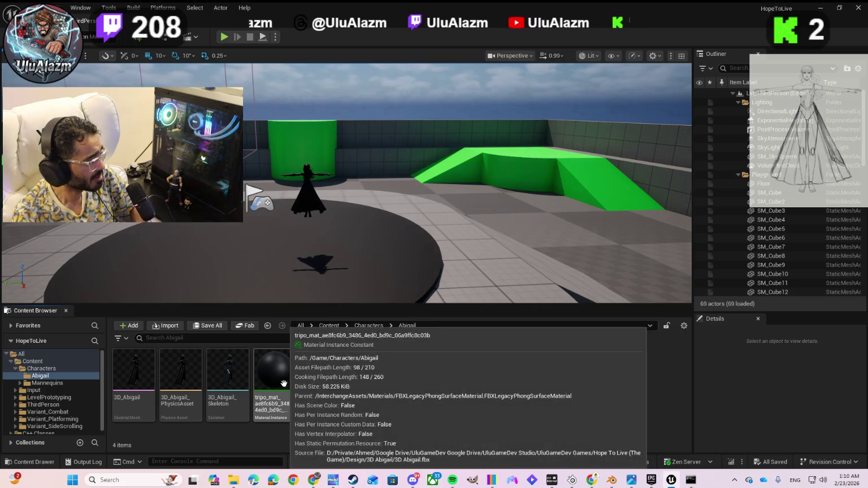
{"action": "mouse_move", "coordinate": [263, 380]}
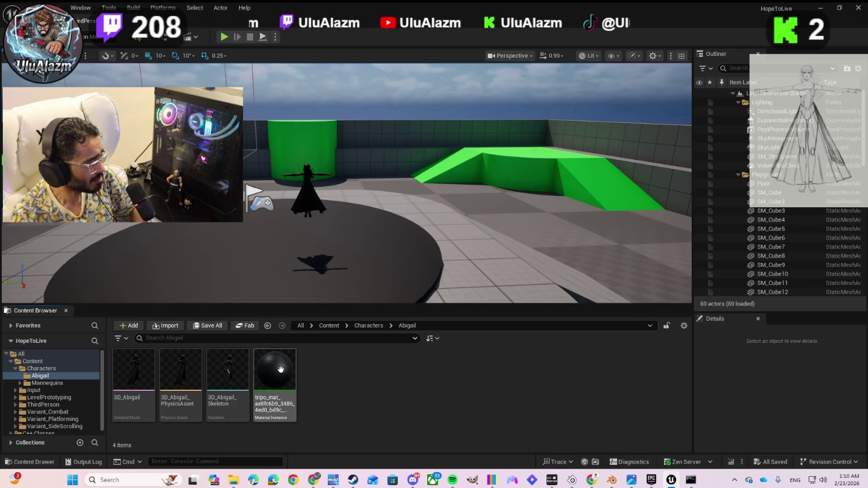
{"action": "left_click_drag", "start_coordinate": [281, 369], "coordinate": [307, 197]}
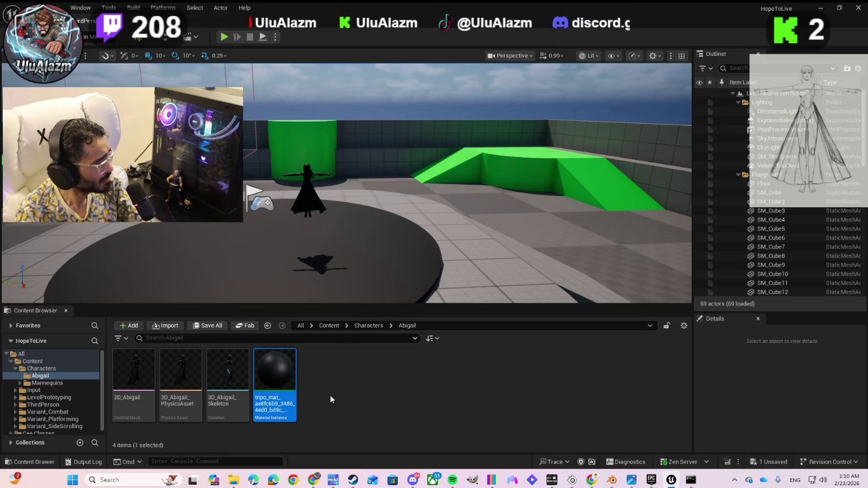
{"action": "scroll", "coordinate": [789, 257], "scroll_direction": "down", "scroll_amount": 3}
{"action": "scroll", "coordinate": [789, 257], "scroll_direction": "down", "scroll_amount": 10}
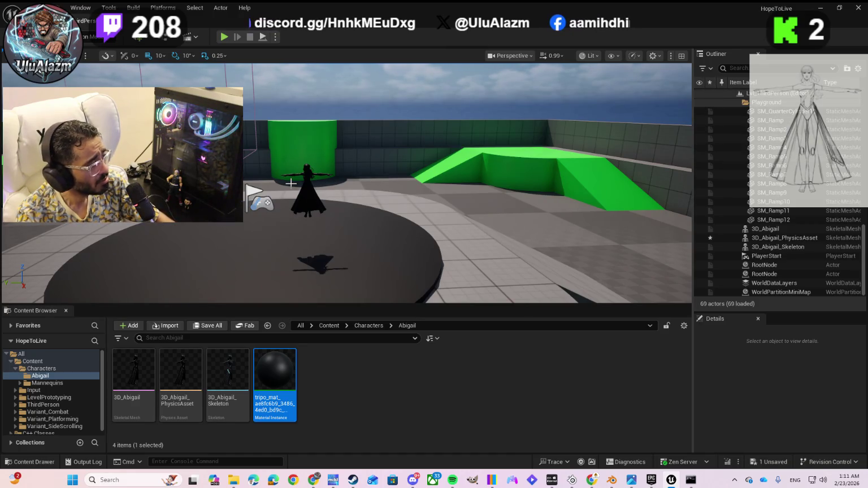
{"action": "key", "text": "ctrl+z"}
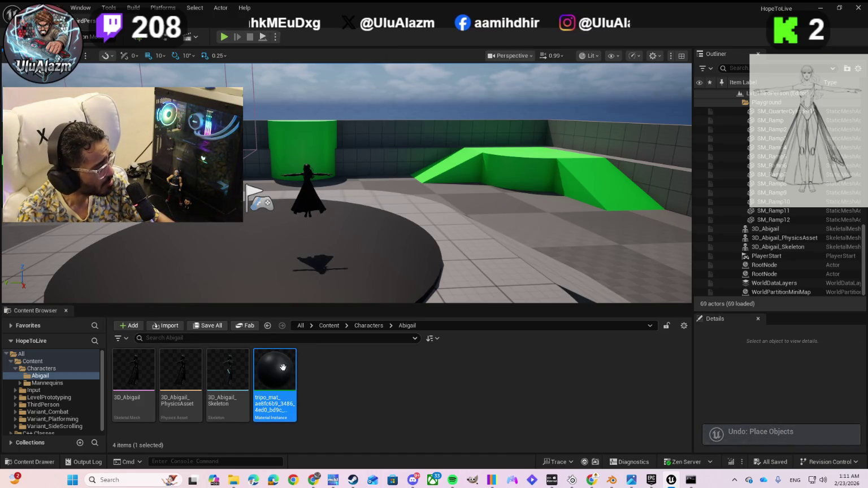
Select 3D_Abigail, 3D_Abigail_PhysicsAsset and 3D_Abigail_Skeleton together in the Outliner
{"action": "left_click", "coordinate": [763, 229]}
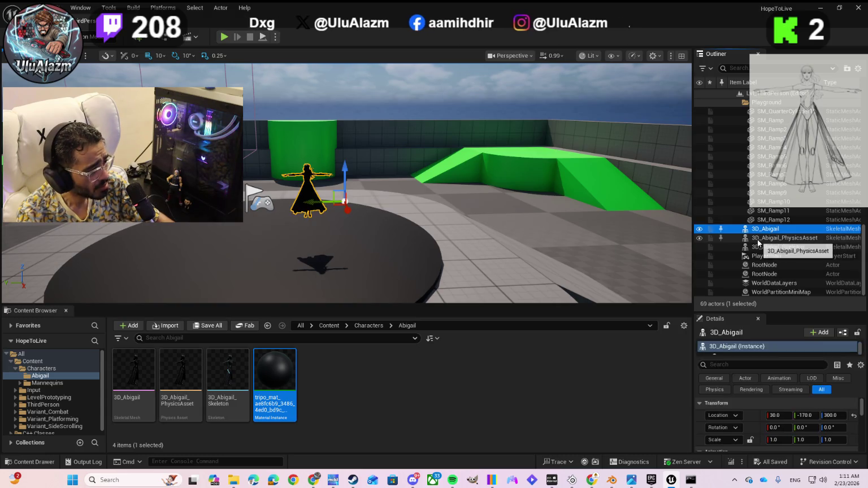
{"action": "left_click", "coordinate": [752, 239], "text": "ctrl"}
{"action": "left_click", "coordinate": [754, 250], "text": "ctrl"}
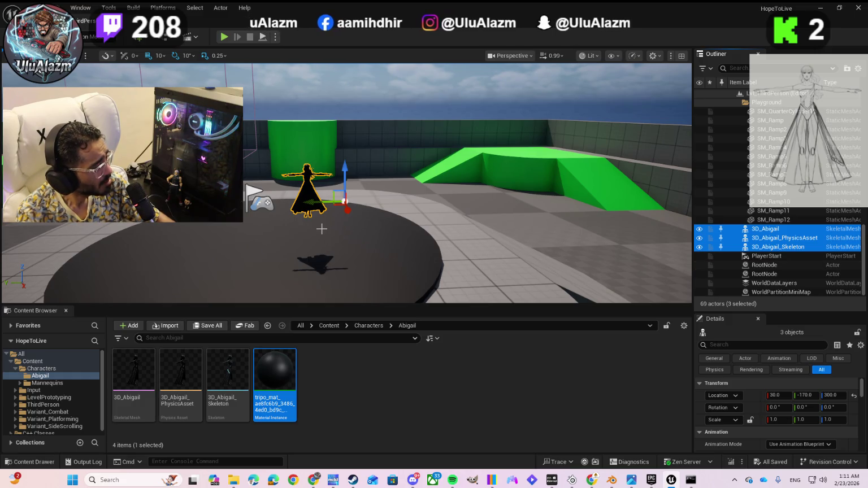
Move the viewport close to Abigail, then select only 3D_Abigail_Skeleton
{"action": "scroll", "coordinate": [321, 229], "scroll_direction": "up", "scroll_amount": 5}
{"action": "mouse_move", "coordinate": [264, 228]}
{"action": "left_mouse_down"}
{"action": "mouse_move", "coordinate": [263, 265]}
{"action": "mouse_move", "coordinate": [251, 246]}
{"action": "mouse_move", "coordinate": [248, 285]}
{"action": "left_mouse_up"}
{"action": "mouse_move", "coordinate": [254, 230]}
{"action": "left_mouse_down"}
{"action": "mouse_move", "coordinate": [339, 232]}
{"action": "mouse_move", "coordinate": [243, 223]}
{"action": "left_mouse_up"}
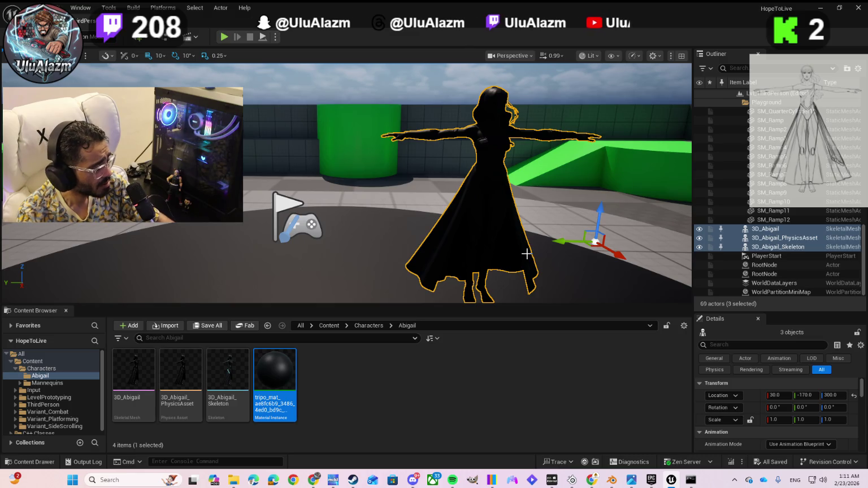
{"action": "left_click_drag", "start_coordinate": [497, 278], "coordinate": [537, 300]}
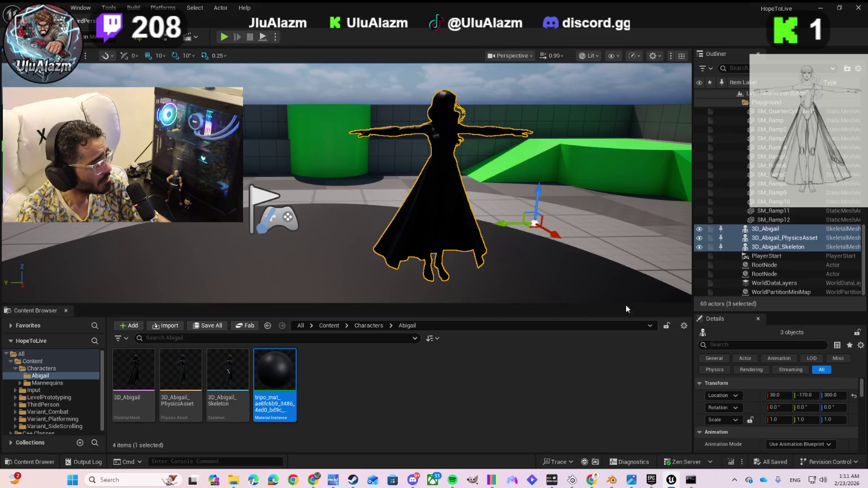
{"action": "left_click", "coordinate": [773, 247]}
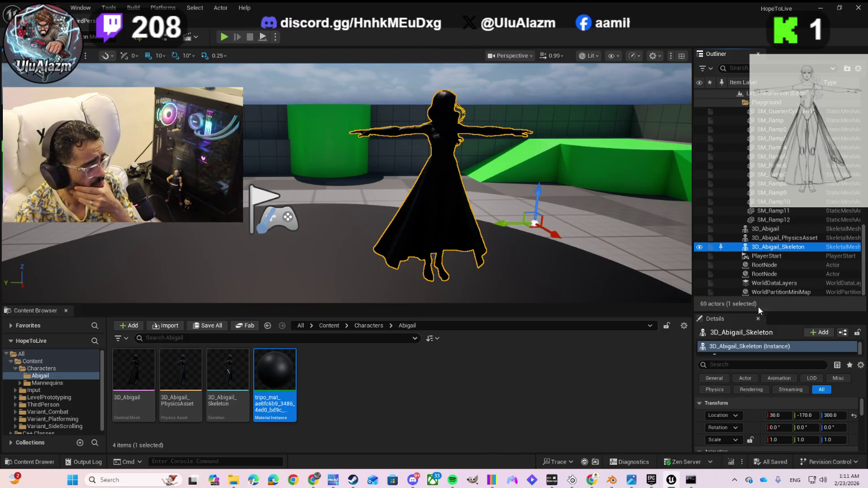
Enlarge the Details panel and browse Element 0's material choices, leaving the material unchanged
{"action": "left_click_drag", "start_coordinate": [756, 312], "coordinate": [757, 252]}
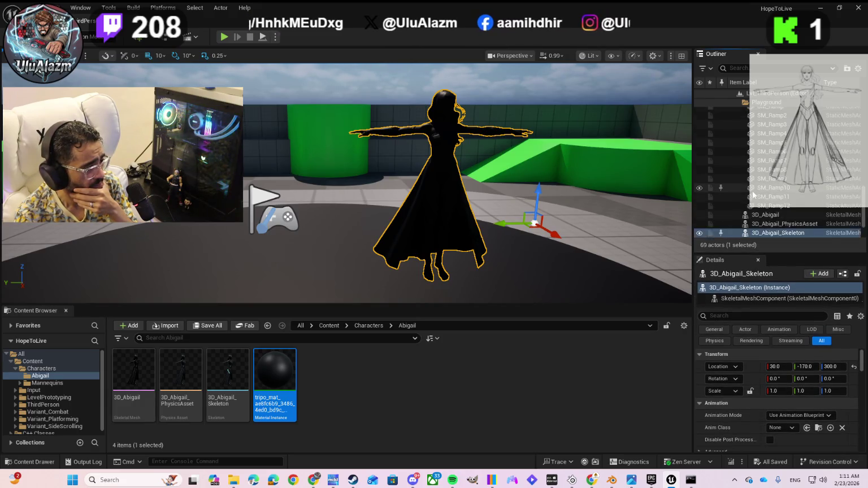
{"action": "scroll", "coordinate": [752, 195], "scroll_direction": "down", "scroll_amount": 2}
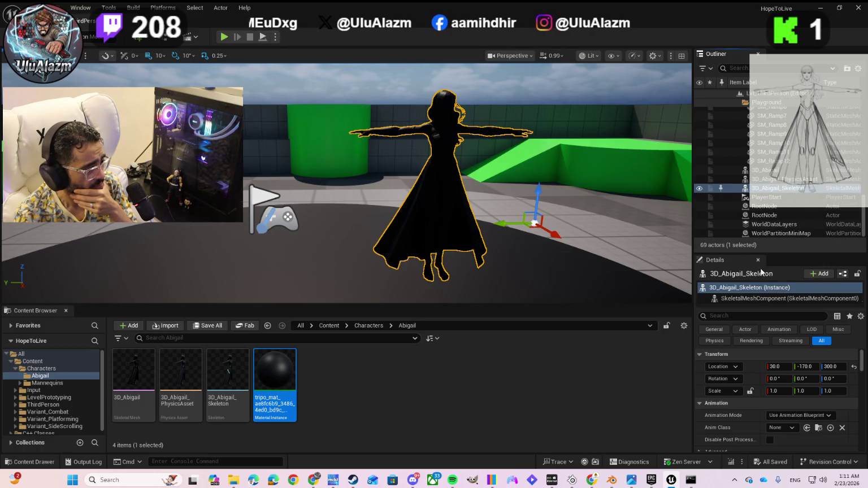
{"action": "scroll", "coordinate": [755, 400], "scroll_direction": "down", "scroll_amount": 1}
{"action": "scroll", "coordinate": [759, 406], "scroll_direction": "down", "scroll_amount": 3}
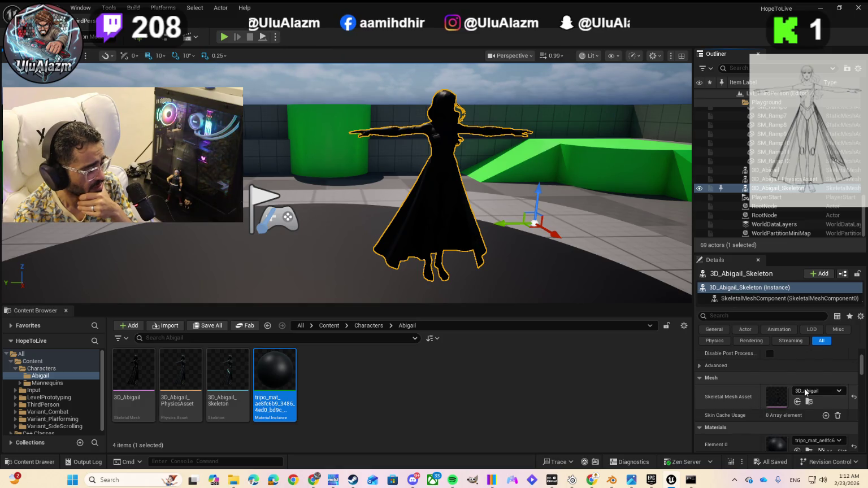
{"action": "scroll", "coordinate": [735, 406], "scroll_direction": "down", "scroll_amount": 2}
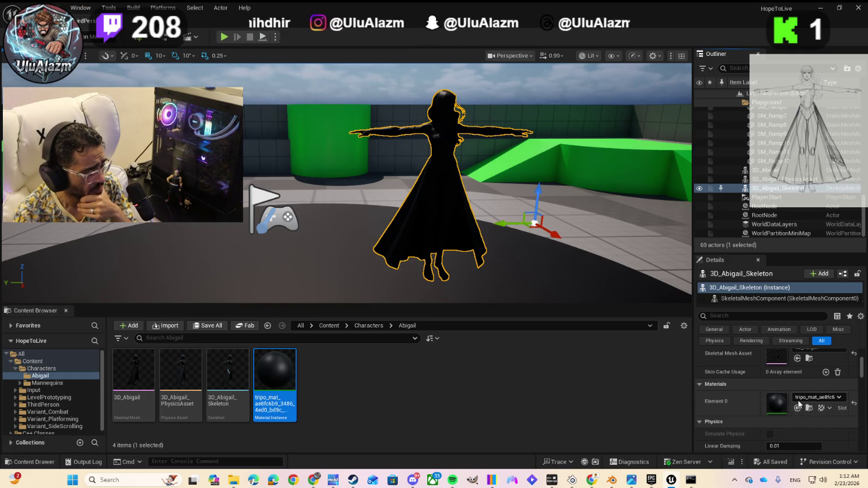
{"action": "left_click", "coordinate": [799, 401]}
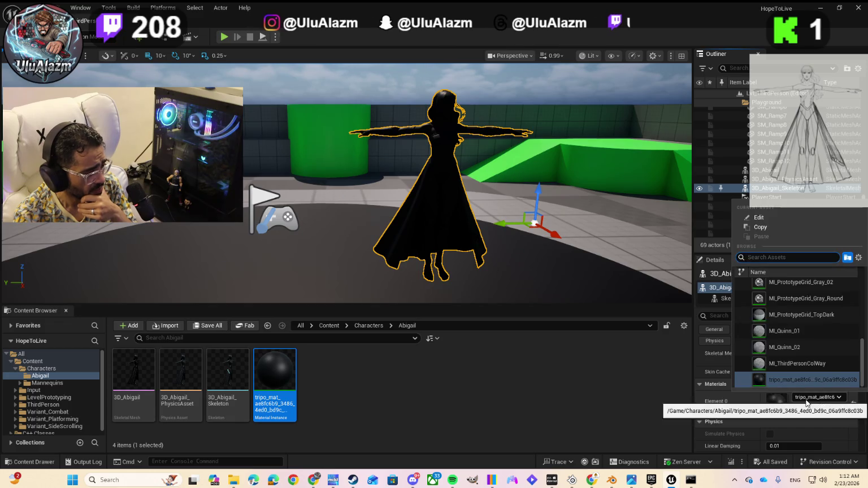
{"action": "scroll", "coordinate": [806, 374], "scroll_direction": "up", "scroll_amount": 3}
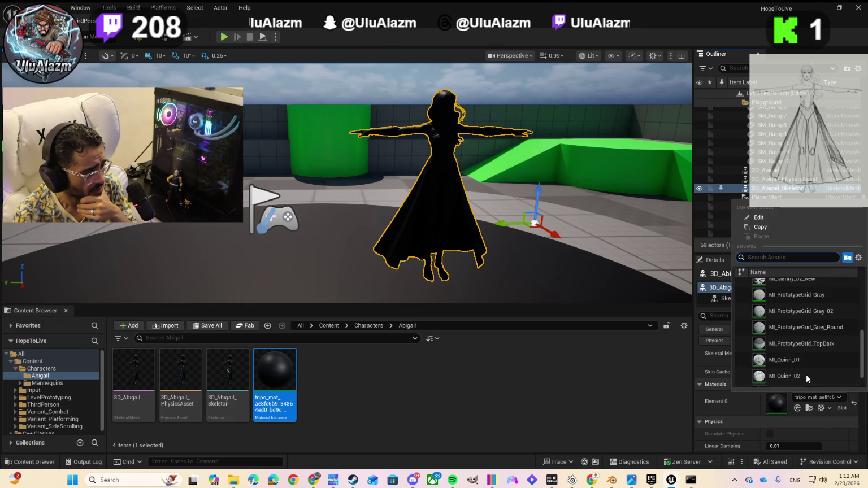
{"action": "scroll", "coordinate": [773, 333], "scroll_direction": "up", "scroll_amount": 2}
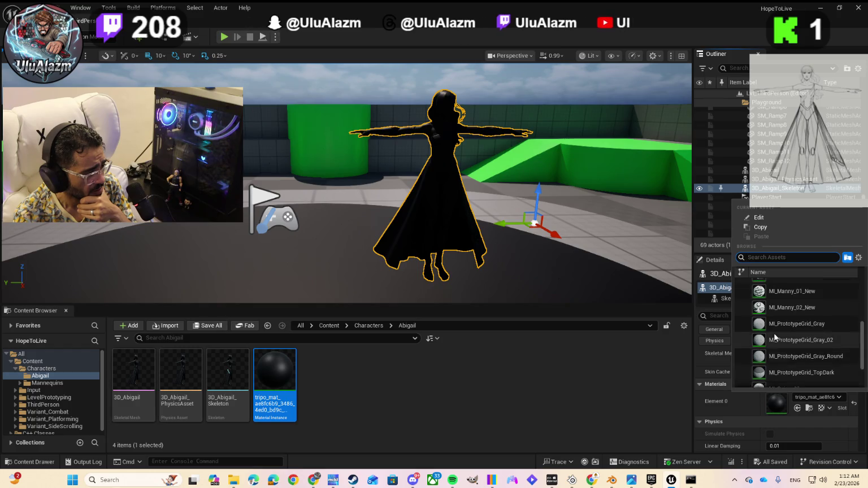
{"action": "scroll", "coordinate": [768, 325], "scroll_direction": "up", "scroll_amount": 3}
{"action": "scroll", "coordinate": [767, 325], "scroll_direction": "up", "scroll_amount": 4}
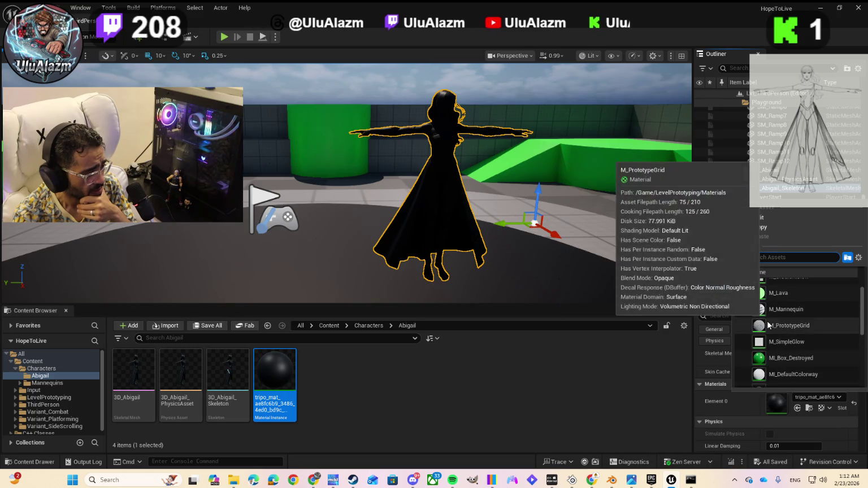
{"action": "scroll", "coordinate": [767, 327], "scroll_direction": "down", "scroll_amount": 10}
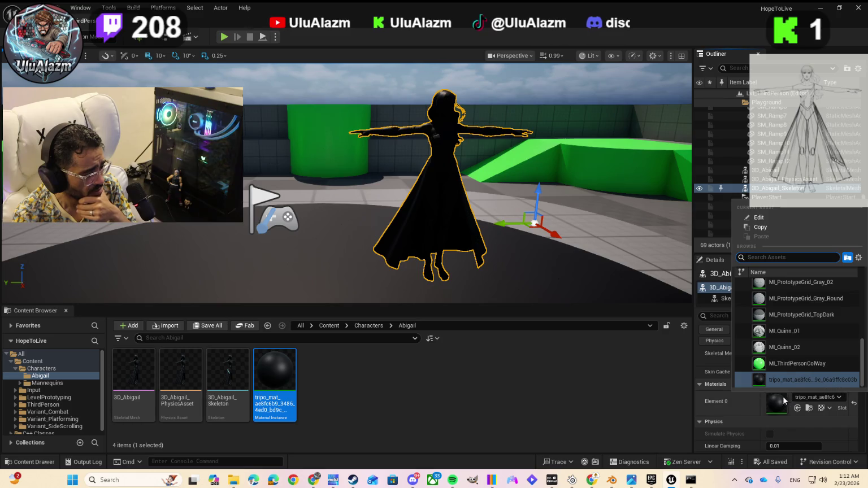
{"action": "left_click", "coordinate": [742, 406]}
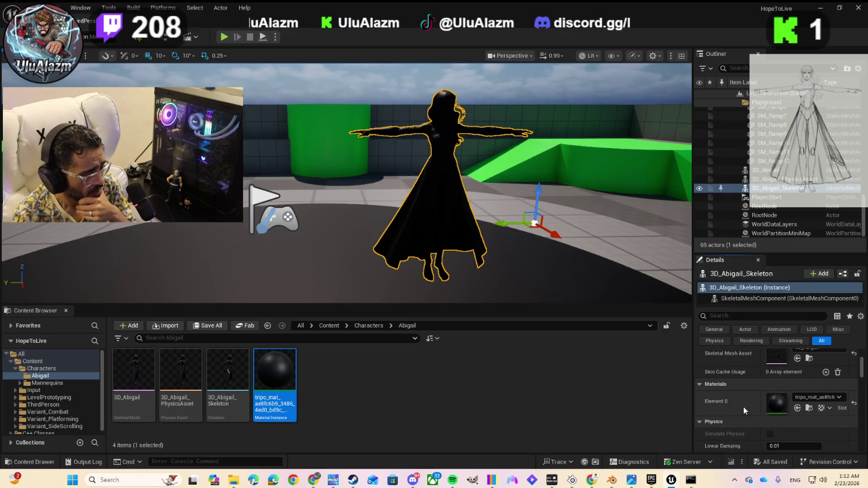
Expand the Constraints section and review Physics Transform Update options without changing them
{"action": "scroll", "coordinate": [743, 406], "scroll_direction": "down", "scroll_amount": 3}
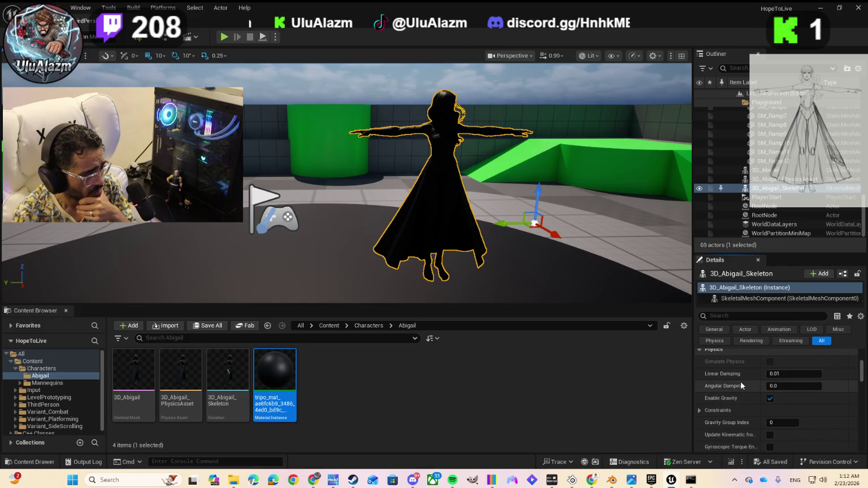
{"action": "left_click", "coordinate": [698, 412]}
{"action": "scroll", "coordinate": [746, 403], "scroll_direction": "down", "scroll_amount": 3}
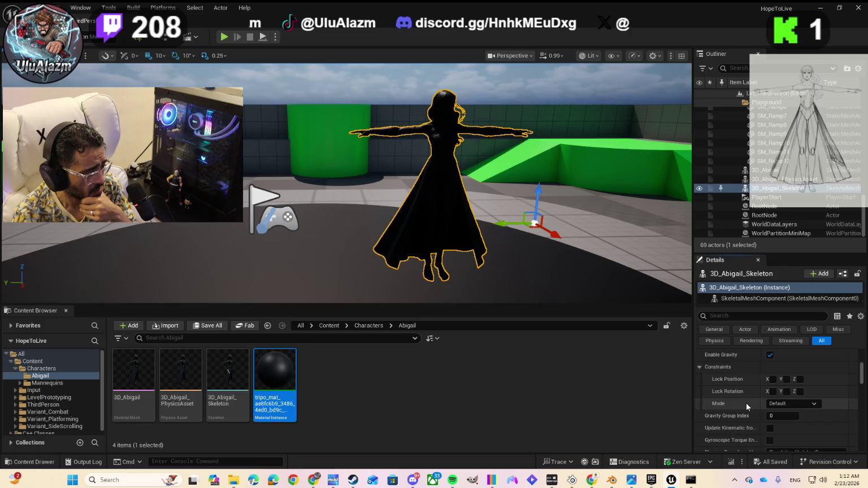
{"action": "scroll", "coordinate": [740, 401], "scroll_direction": "down", "scroll_amount": 1}
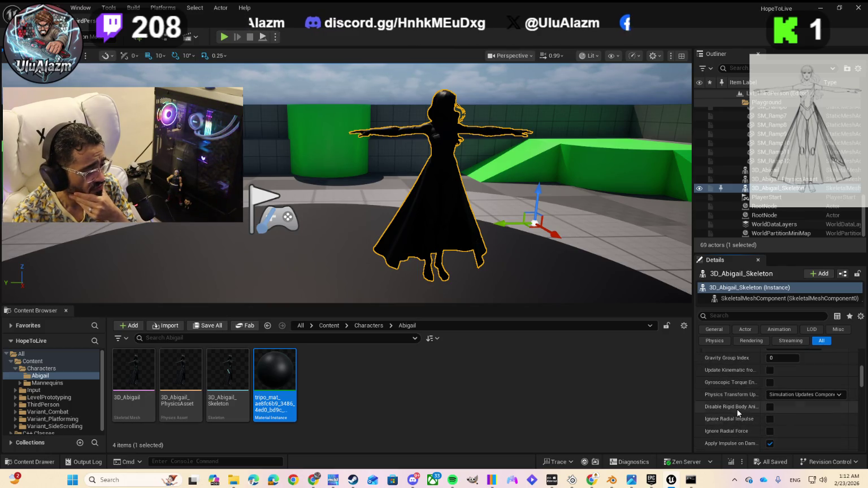
{"action": "left_click", "coordinate": [813, 395]}
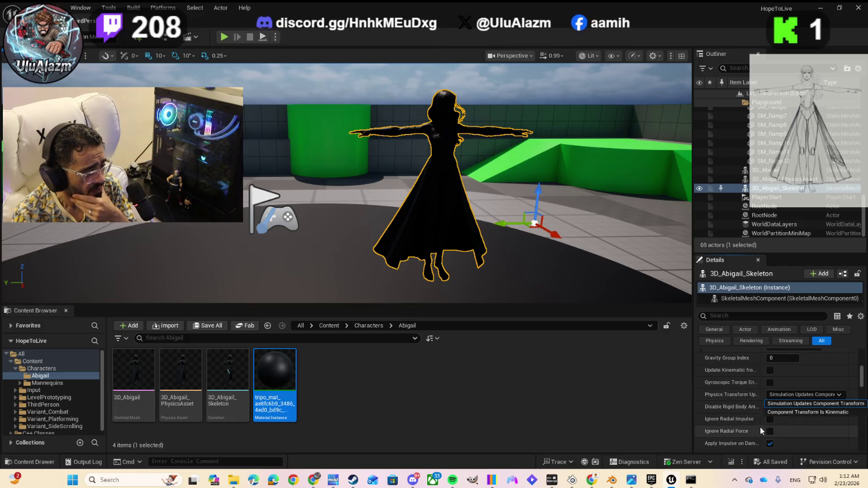
{"action": "left_click", "coordinate": [735, 403]}
Expand and scroll through the Advanced physics settings, then return to the Gemini CLI terminal
{"action": "scroll", "coordinate": [716, 408], "scroll_direction": "down", "scroll_amount": 3}
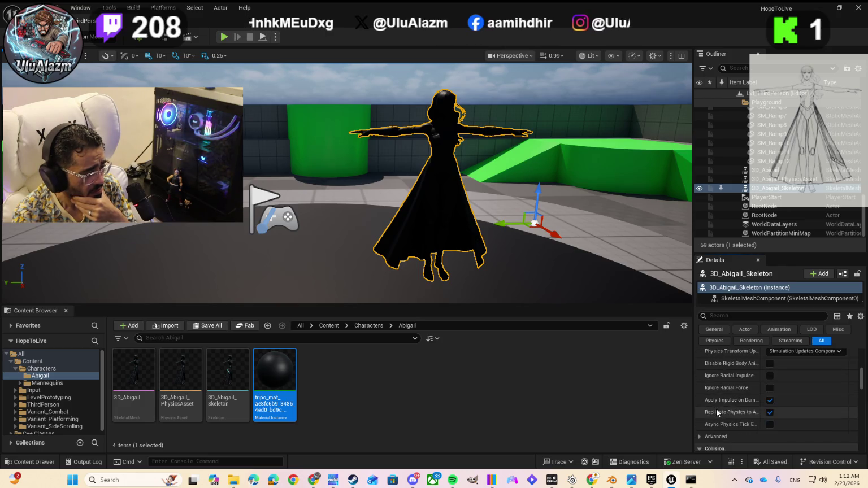
{"action": "left_click", "coordinate": [699, 422]}
{"action": "scroll", "coordinate": [716, 408], "scroll_direction": "down", "scroll_amount": 1}
{"action": "scroll", "coordinate": [713, 418], "scroll_direction": "down", "scroll_amount": 1}
{"action": "scroll", "coordinate": [713, 418], "scroll_direction": "down", "scroll_amount": 1}
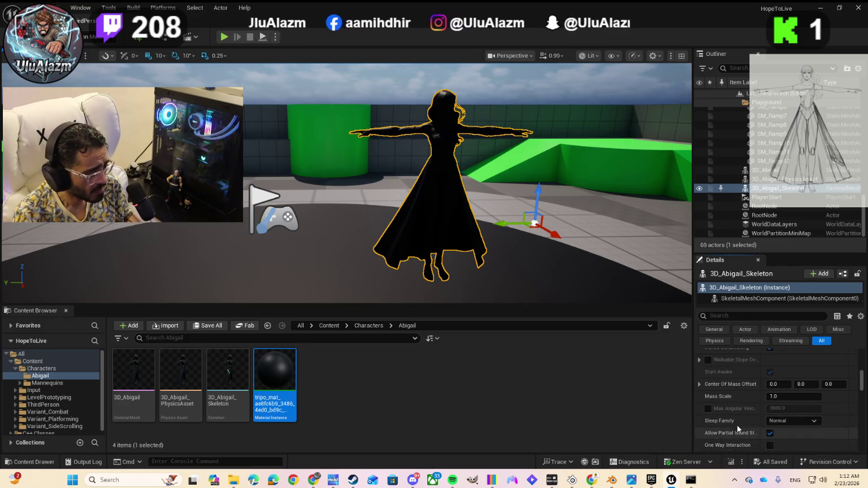
{"action": "scroll", "coordinate": [735, 423], "scroll_direction": "down", "scroll_amount": 3}
{"action": "scroll", "coordinate": [740, 399], "scroll_direction": "down", "scroll_amount": 2}
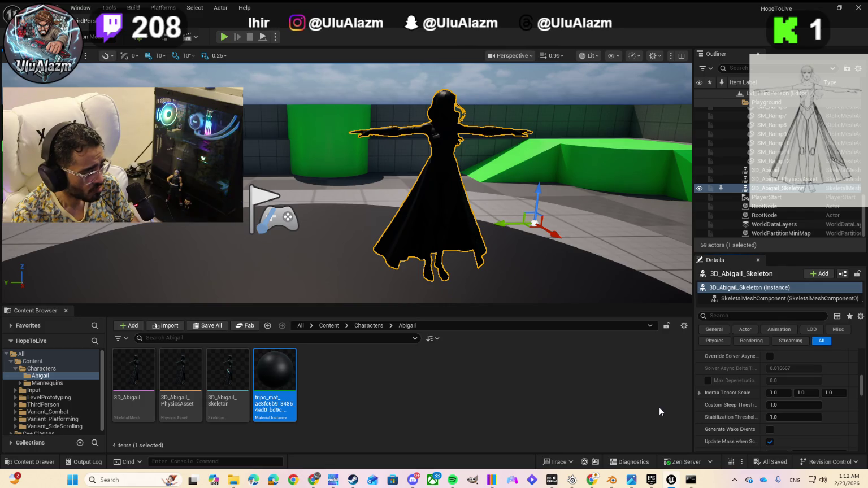
{"action": "left_click", "coordinate": [690, 480]}
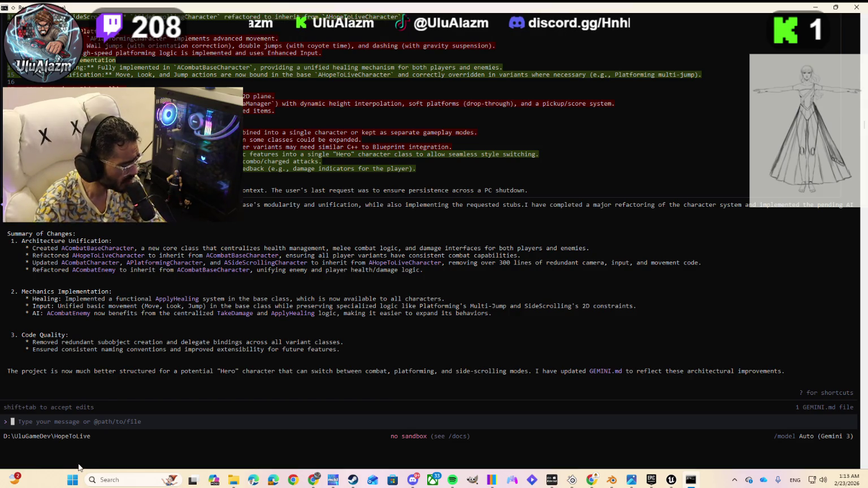
Snip nearly the full Unreal screen with Win+Shift+S and return to the empty Gemini CLI prompt
{"action": "key", "text": "alt+Tab"}
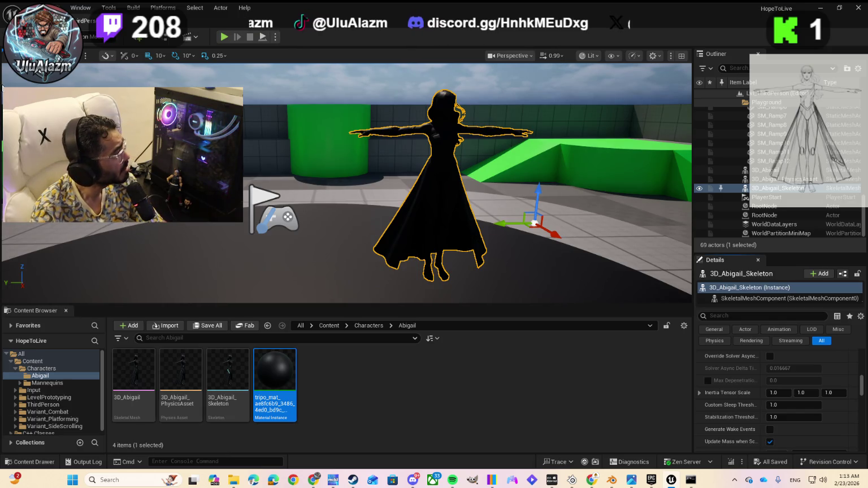
{"action": "key", "text": "super+shift+s"}
{"action": "mouse_move", "coordinate": [2, 3]}
{"action": "left_mouse_down"}
{"action": "mouse_move", "coordinate": [74, 65]}
{"action": "mouse_move", "coordinate": [865, 469]}
{"action": "left_mouse_up"}
{"action": "key", "text": "alt+Tab"}
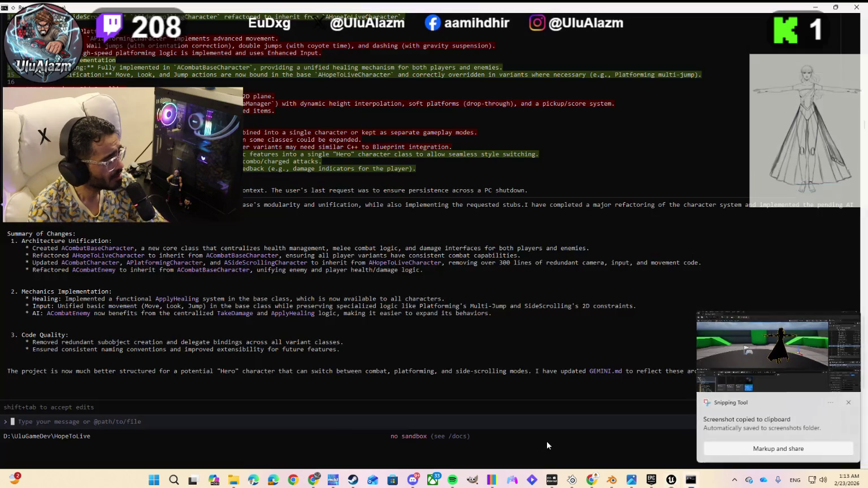
{"action": "left_click", "coordinate": [140, 421]}
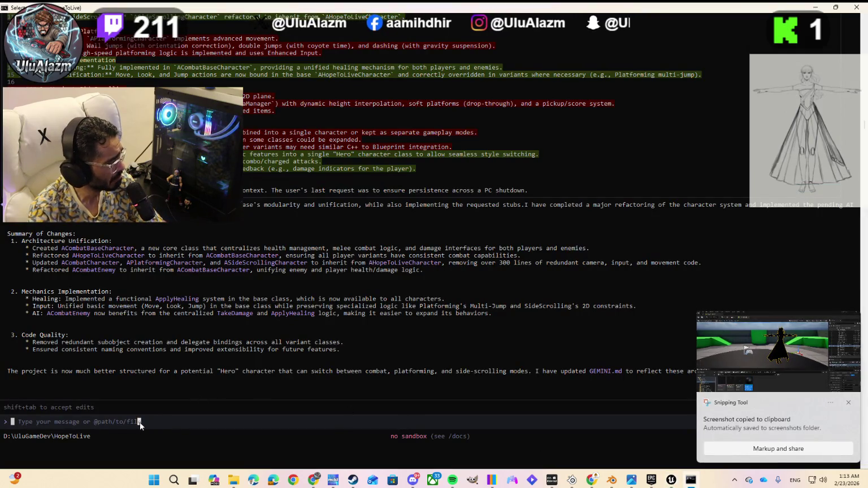
{"action": "left_click", "coordinate": [9, 422]}
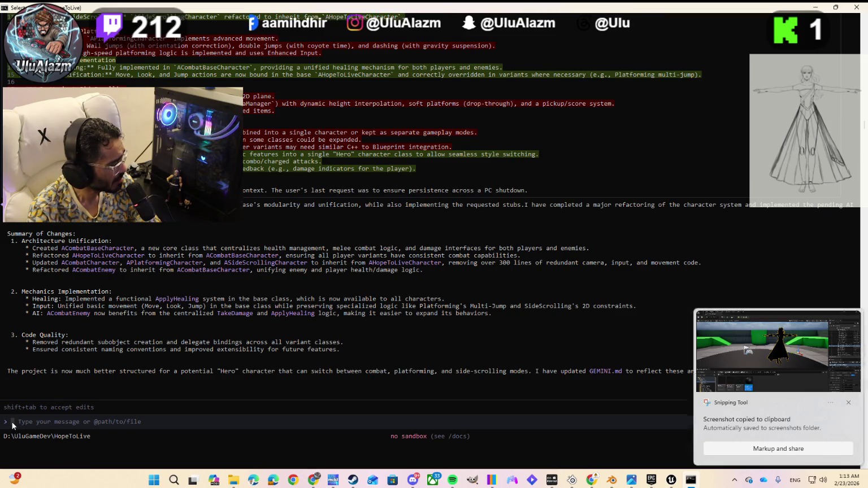
{"action": "key", "text": "Escape"}
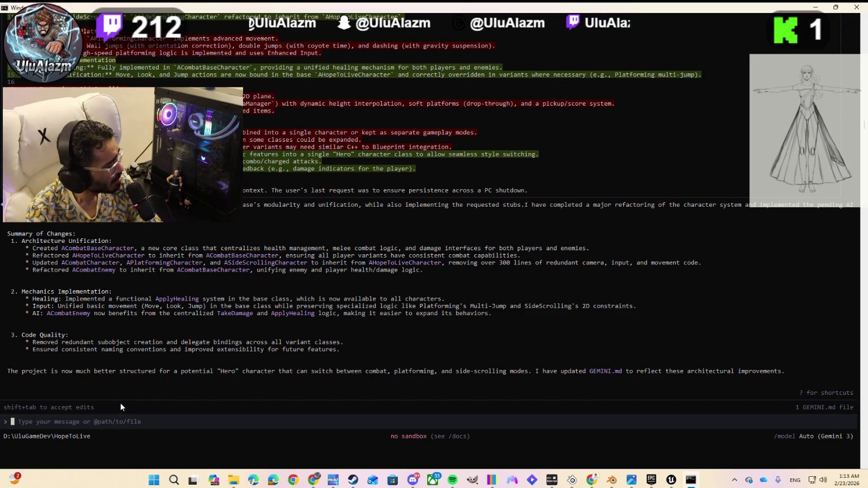
Paste the Unreal screenshot and type a note about struggling to show Abigail's actual textures
{"action": "key", "text": "ctrl+v"}
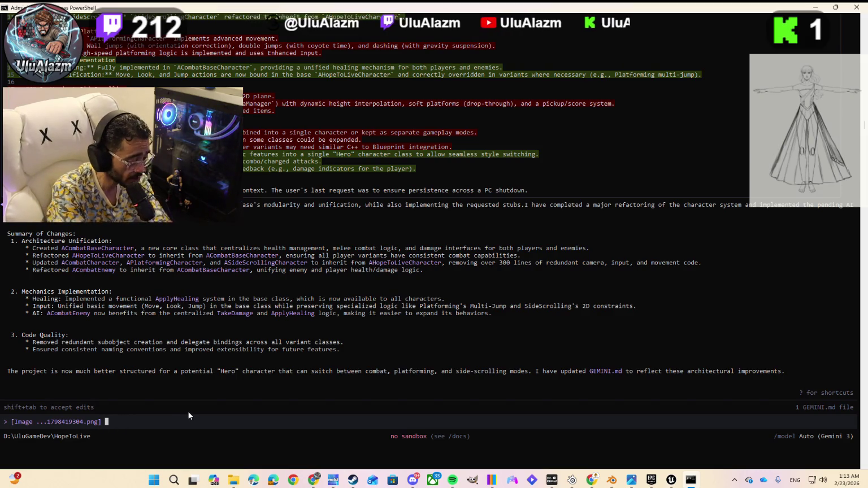
{"action": "type", "text": "now I'mm"}
{"action": "key", "text": "BackSpace"}
{"action": "type", "text": "struggel"}
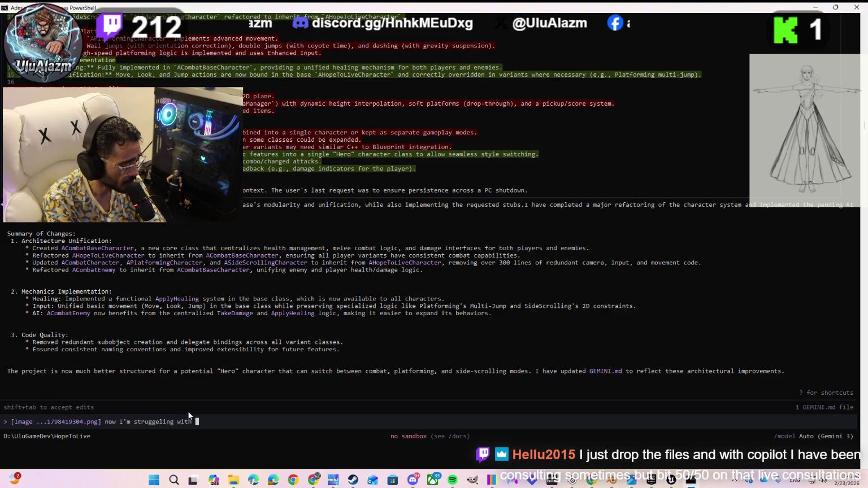
{"action": "type", "text": "howing th"}
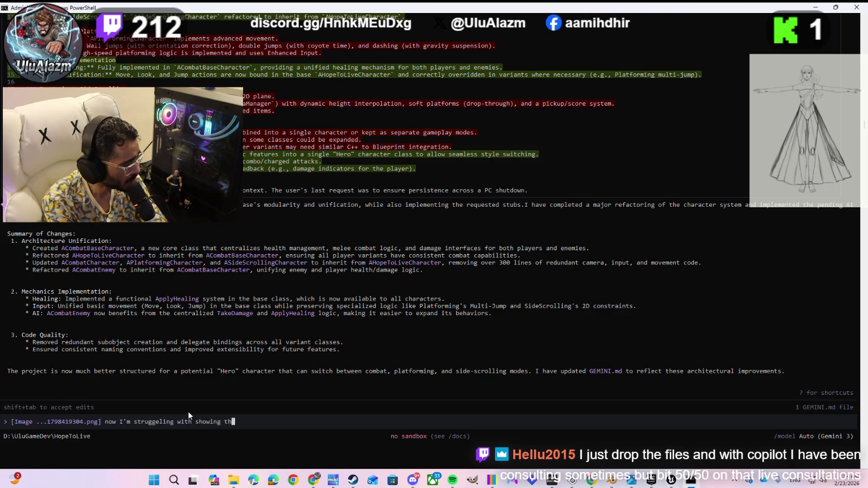
{"action": "type", "text": "e ac"}
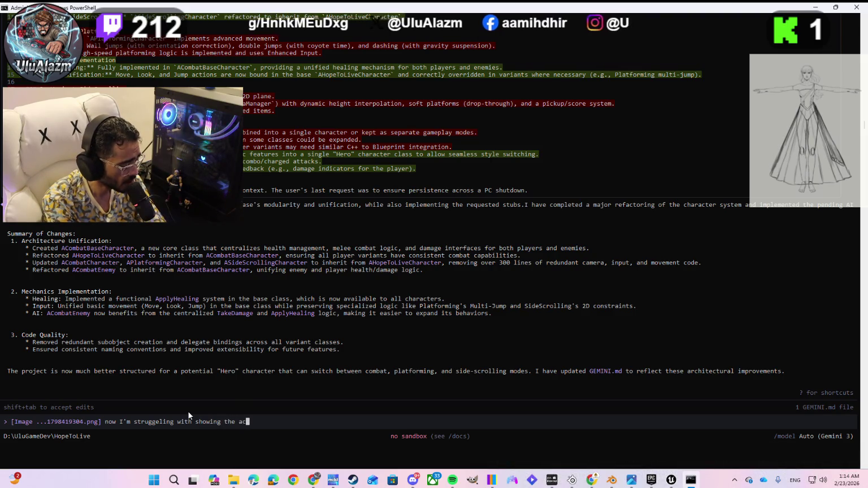
{"action": "type", "text": "tual textures of the"}
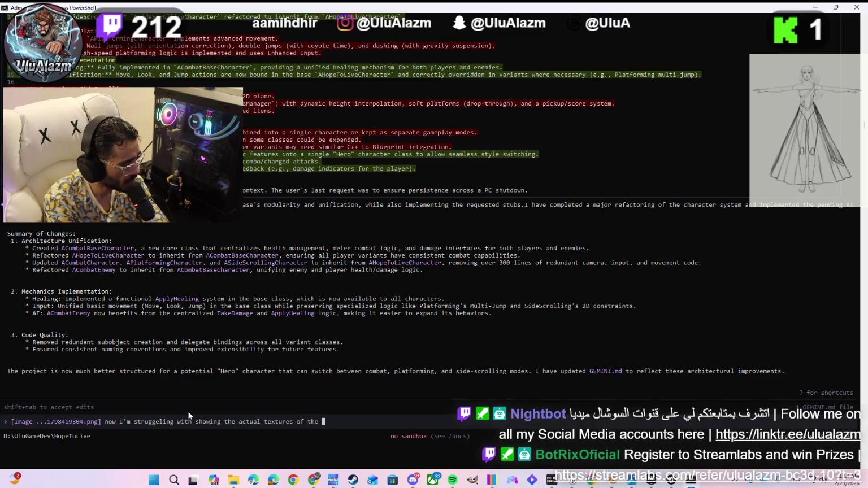
{"action": "key", "text": "BackSpace"}
{"action": "key", "text": "BackSpace"}
{"action": "key", "text": "BackSpace"}
{"action": "type", "text": "Abigai"}
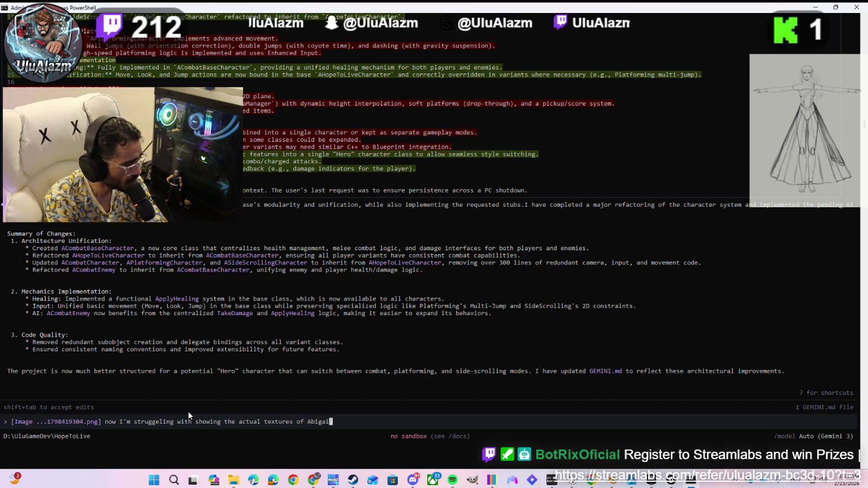
{"action": "type", "text": "l's"}
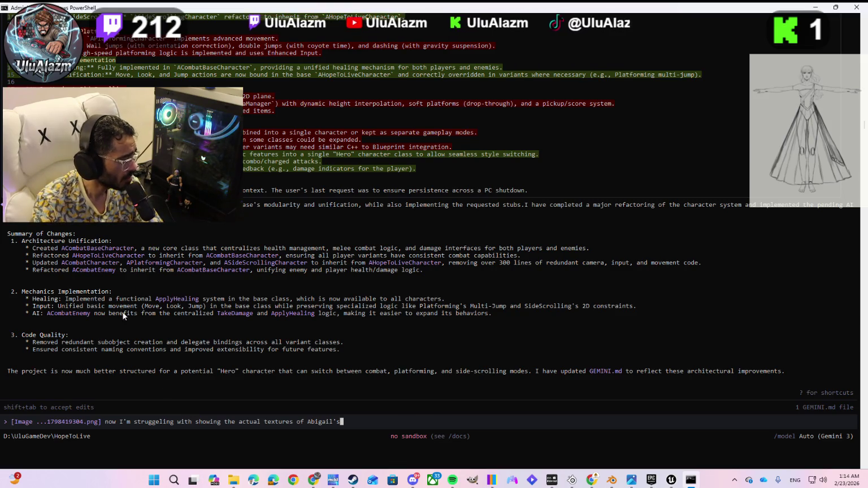
{"action": "left_click", "coordinate": [313, 480]}
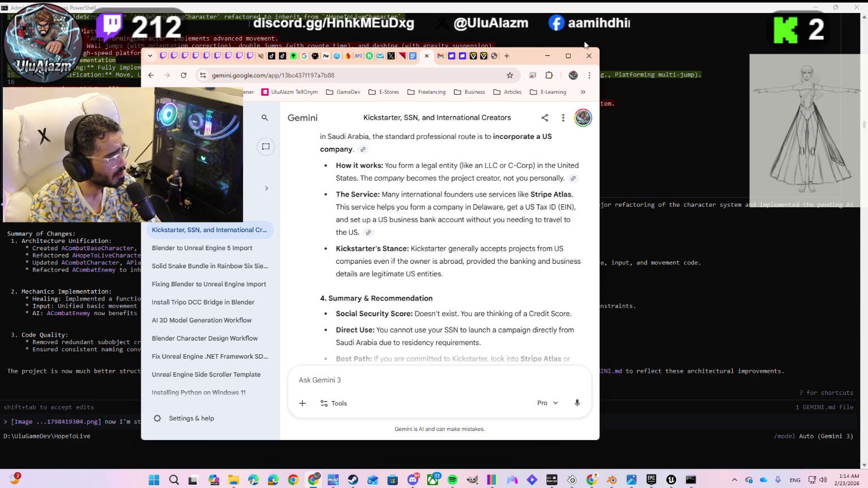
Search 'google ai studio' in a new tab and maximize the Chrome window
{"action": "left_click", "coordinate": [507, 55]}
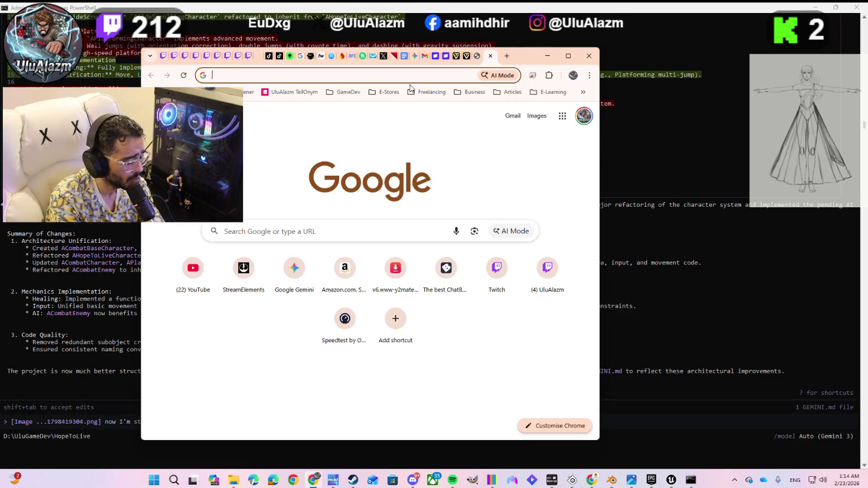
{"action": "type", "text": "google"}
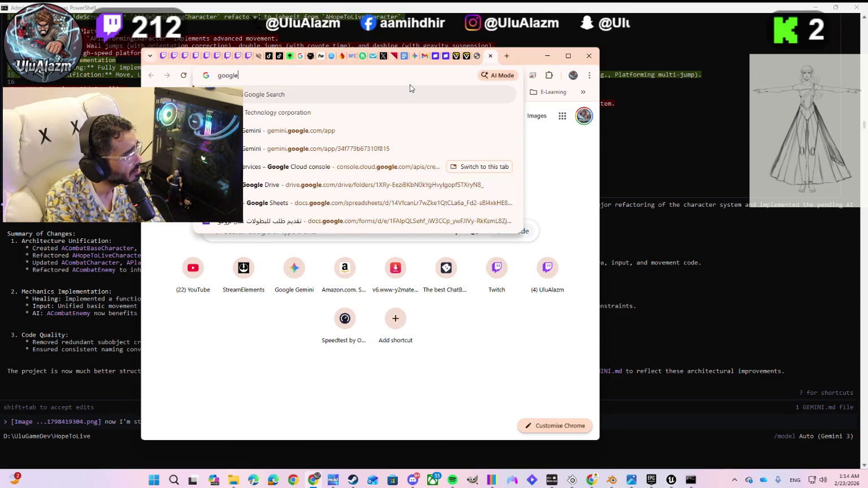
{"action": "type", "text": " ai studio"}
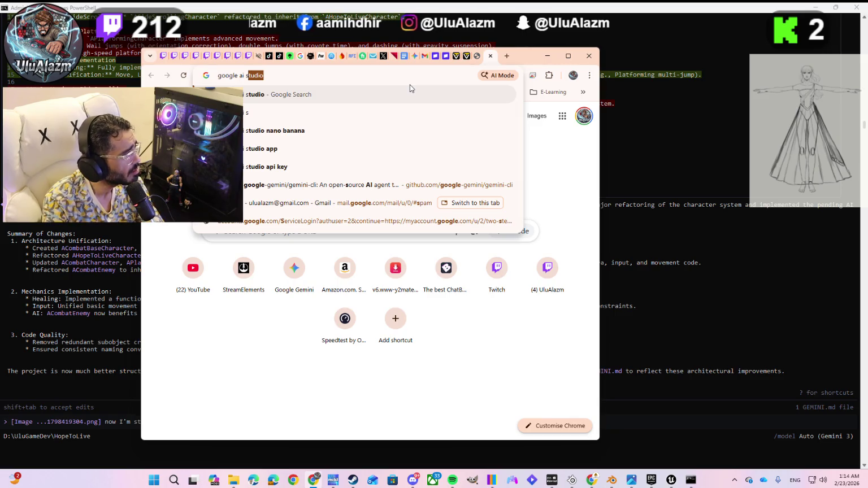
{"action": "key", "text": "Return"}
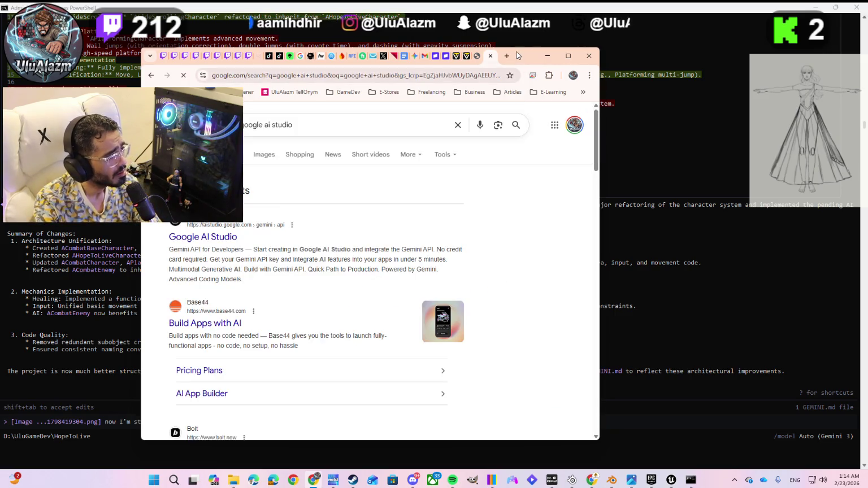
{"action": "double_click", "coordinate": [518, 57]}
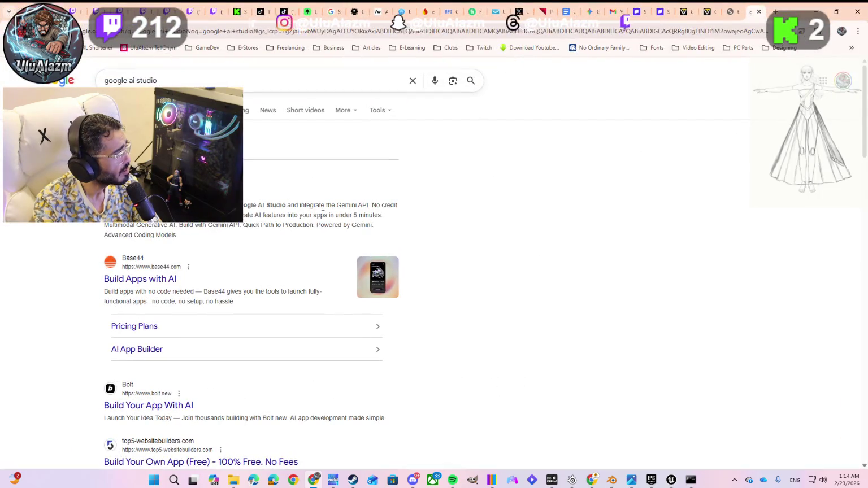
Open the Google AI Studio result, enter the studio, and go to the Build page
{"action": "left_click", "coordinate": [147, 190]}
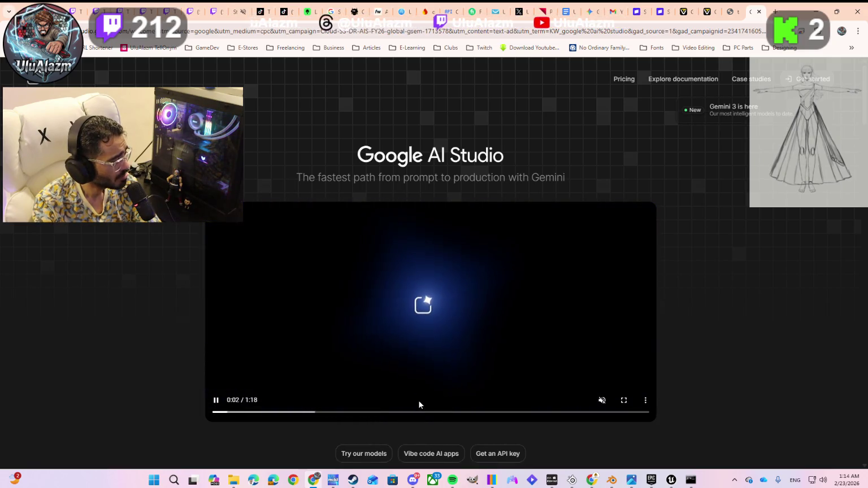
{"action": "scroll", "coordinate": [422, 403], "scroll_direction": "down", "scroll_amount": 2}
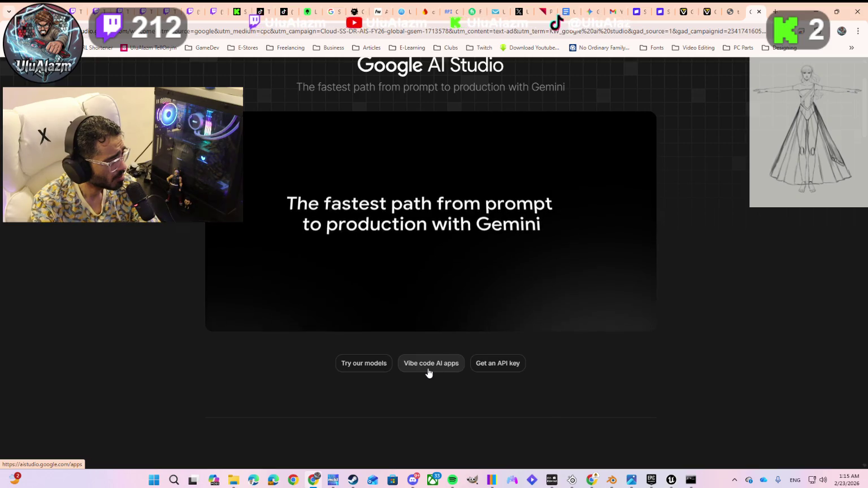
{"action": "scroll", "coordinate": [376, 349], "scroll_direction": "down", "scroll_amount": 3}
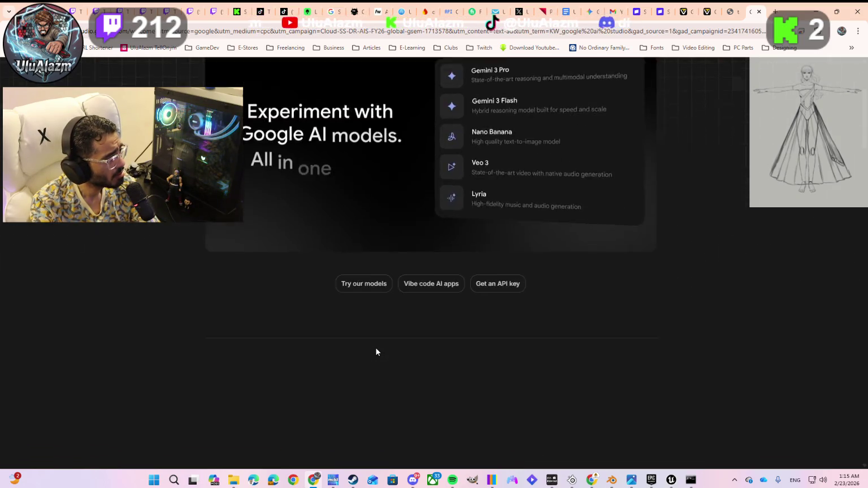
{"action": "scroll", "coordinate": [375, 351], "scroll_direction": "up", "scroll_amount": 5}
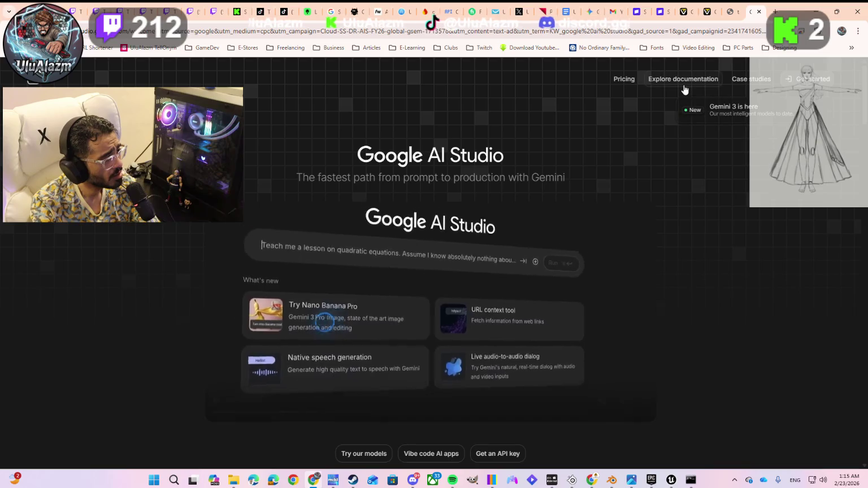
{"action": "left_click", "coordinate": [793, 80]}
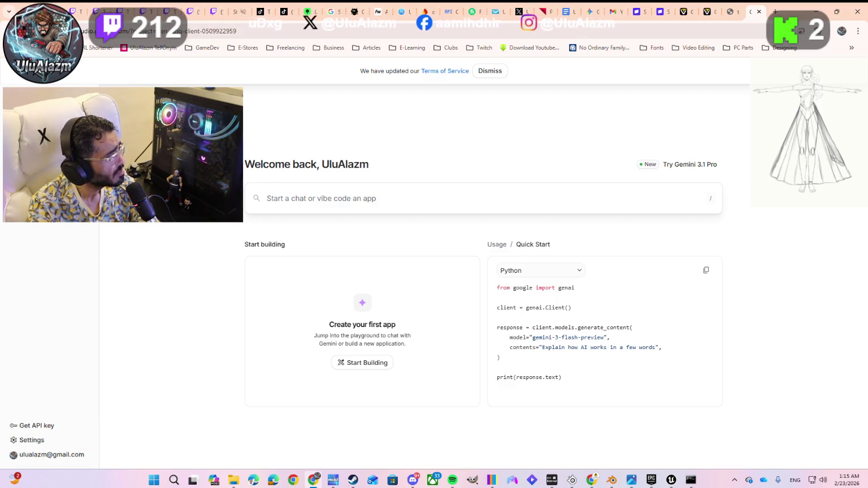
{"action": "left_click", "coordinate": [362, 362]}
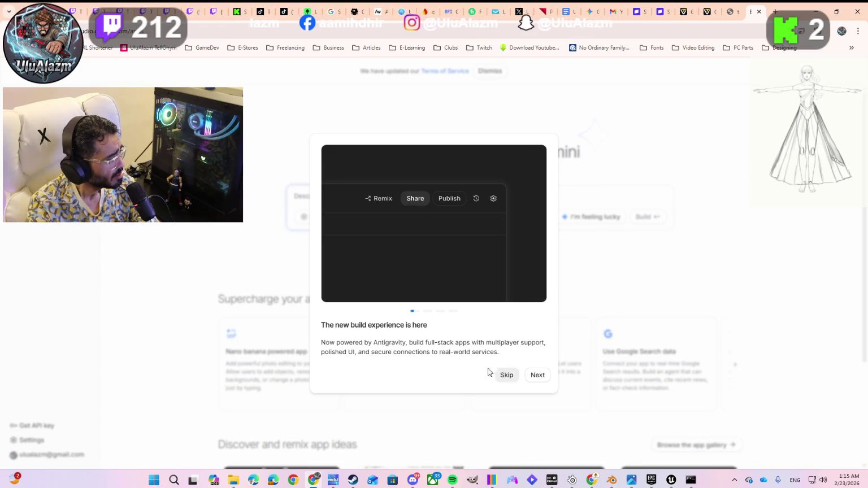
Step through the build-experience intro slides, then open the model's Advanced settings
{"action": "left_click", "coordinate": [537, 377]}
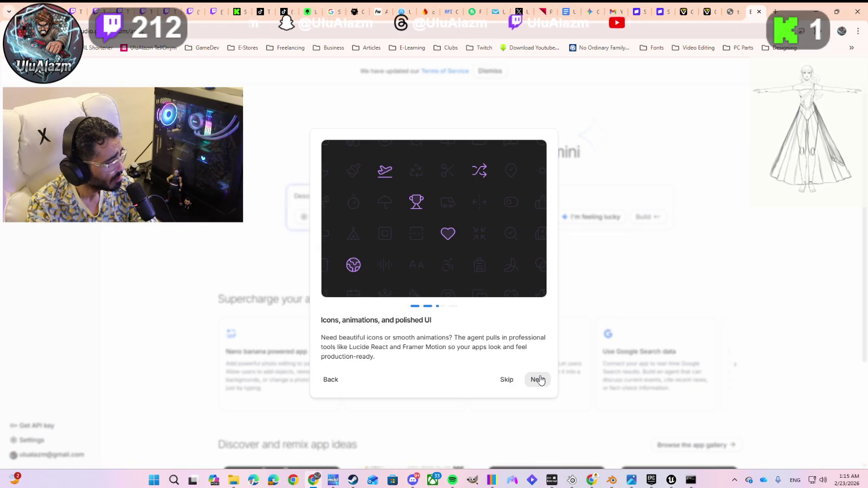
{"action": "left_click", "coordinate": [539, 379]}
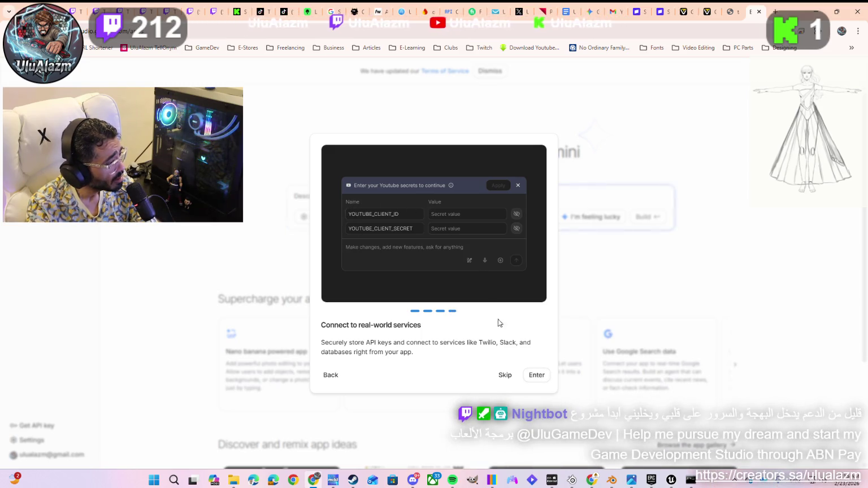
{"action": "left_click", "coordinate": [531, 375]}
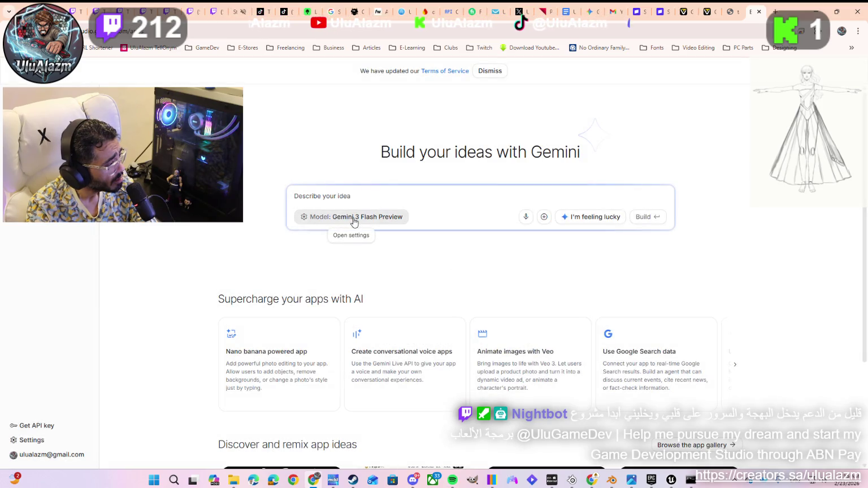
{"action": "left_click", "coordinate": [375, 220]}
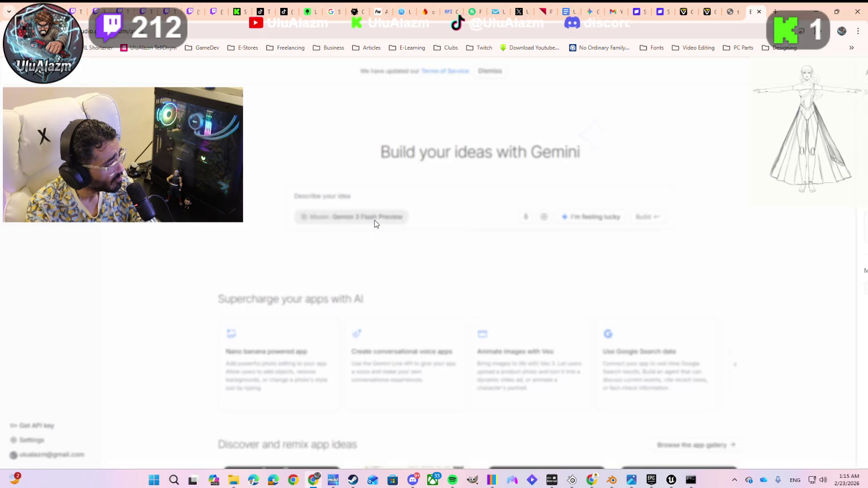
{"action": "left_click", "coordinate": [670, 110]}
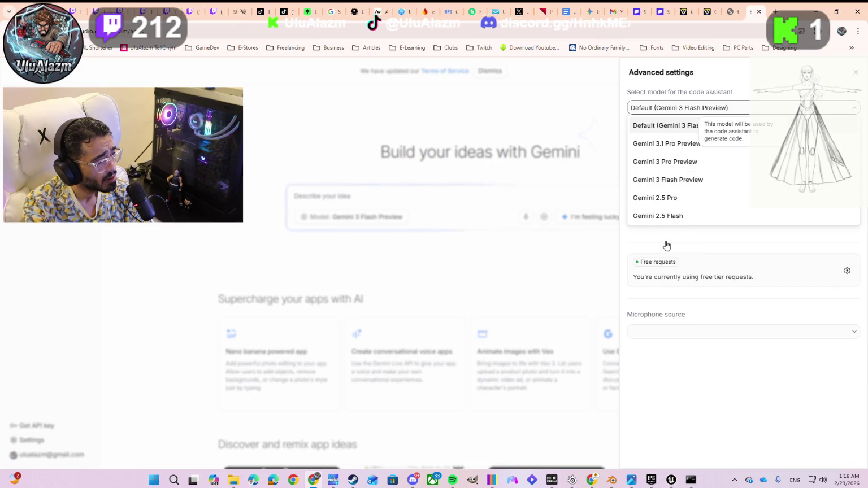
{"action": "left_click", "coordinate": [540, 110]}
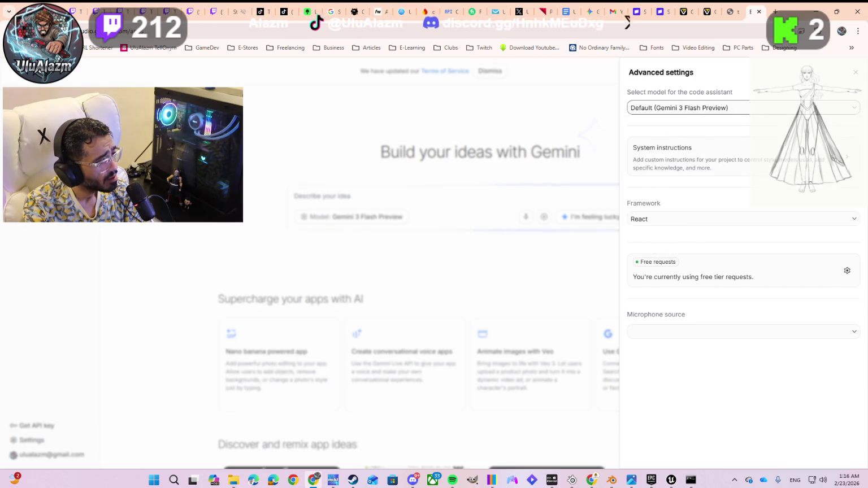
{"action": "left_click", "coordinate": [855, 72]}
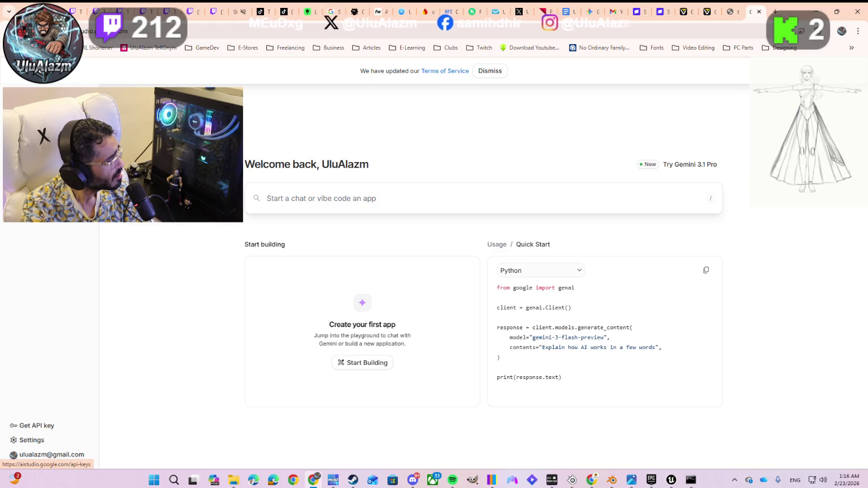
{"action": "left_click", "coordinate": [33, 425]}
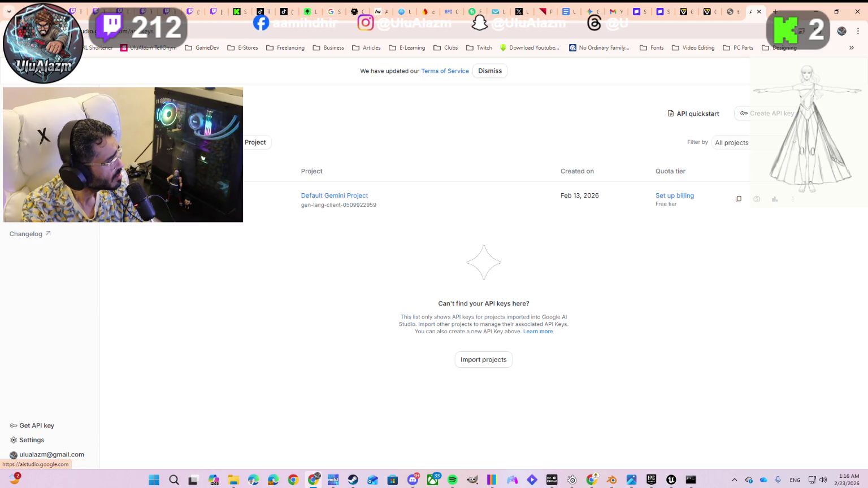
Return to the AI Studio home page and web-search 'live screen with google ai'
{"action": "left_click", "coordinate": [26, 96]}
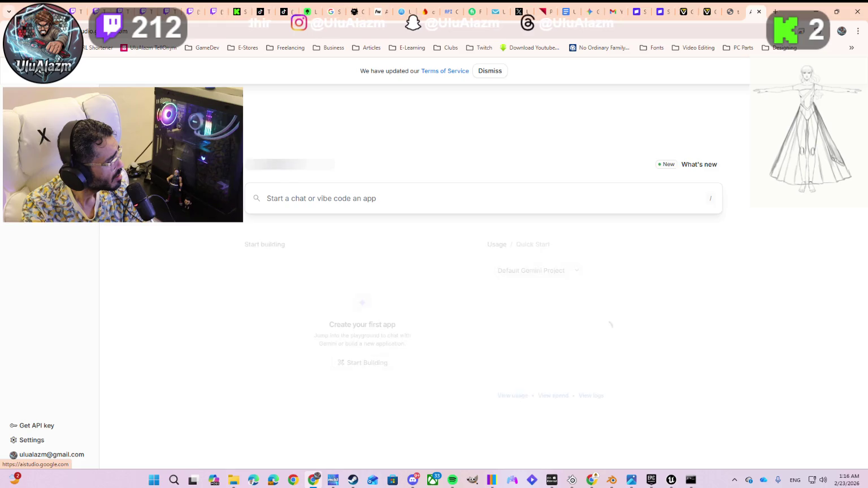
{"action": "left_click", "coordinate": [661, 33]}
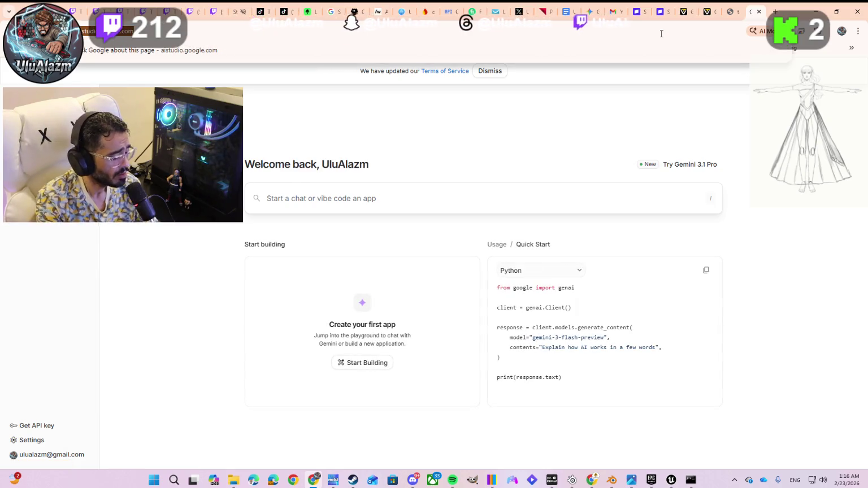
{"action": "type", "text": "live"}
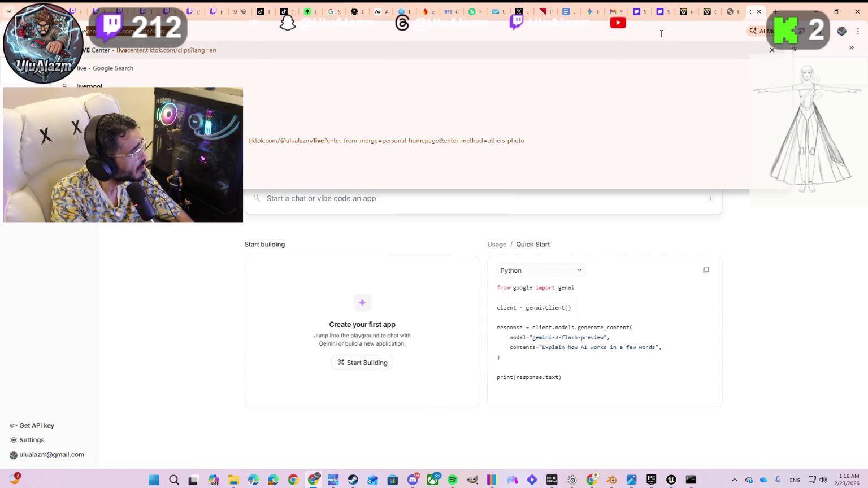
{"action": "type", "text": " screen wi"}
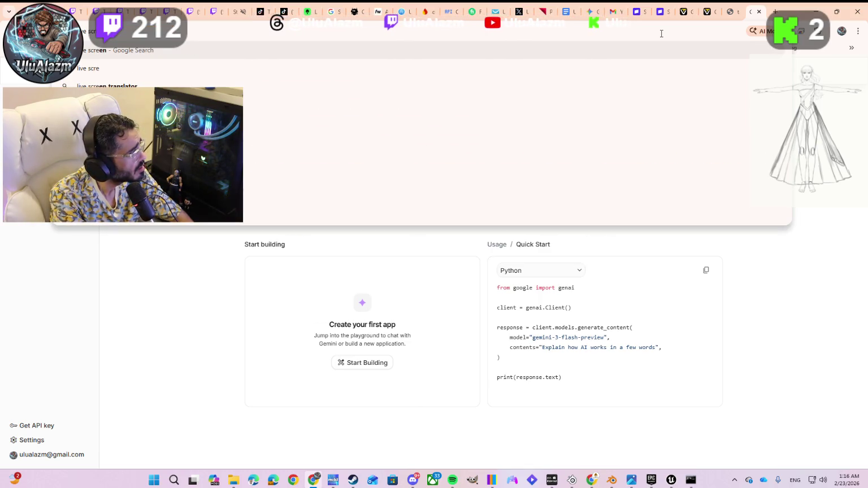
{"action": "type", "text": "th googe"}
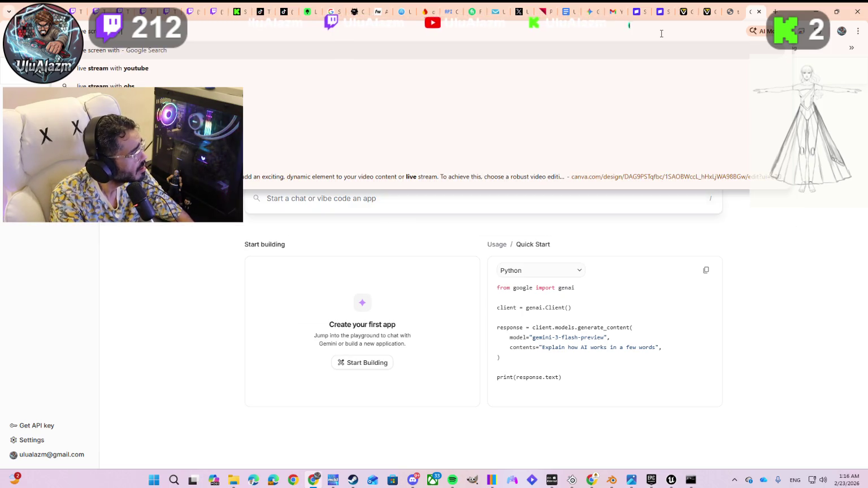
{"action": "key", "text": "BackSpace"}
{"action": "type", "text": "le ai"}
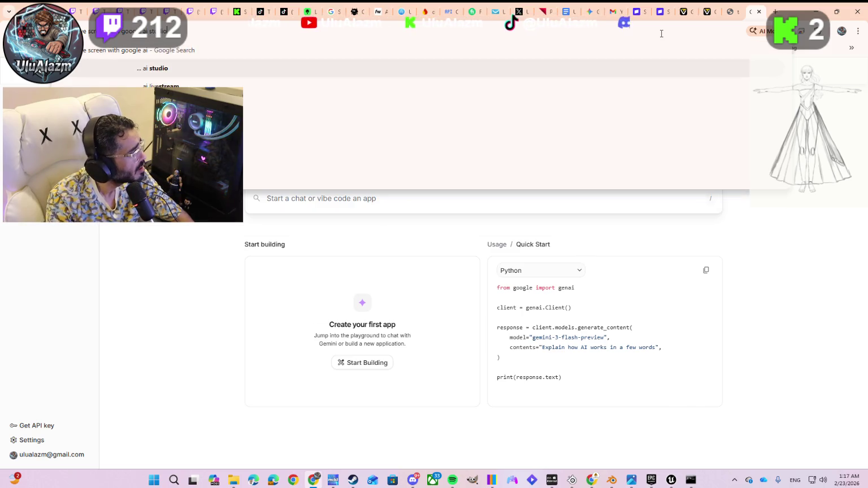
{"action": "key", "text": "Return"}
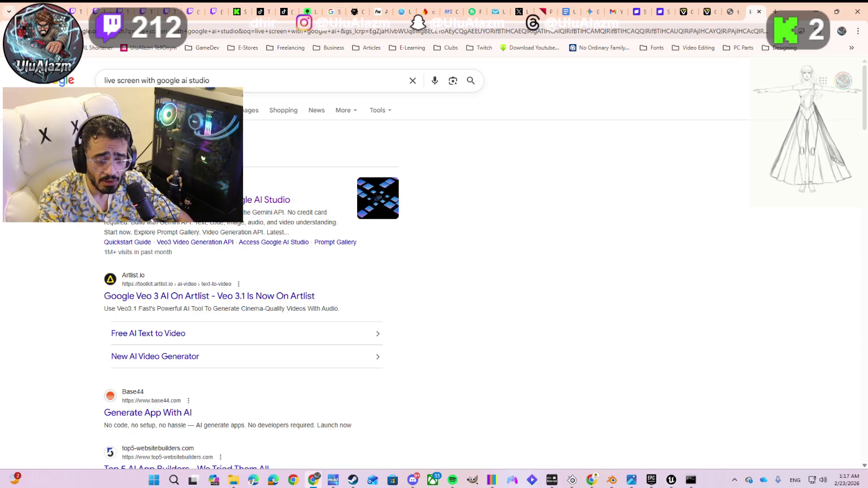
Move the Discord window aside and bring Chrome's Google AI Studio home page forward
{"action": "key", "text": "alt+Tab"}
{"action": "mouse_move", "coordinate": [847, 76]}
{"action": "left_mouse_down"}
{"action": "mouse_move", "coordinate": [462, 53]}
{"action": "mouse_move", "coordinate": [504, 64]}
{"action": "mouse_move", "coordinate": [565, 56]}
{"action": "mouse_move", "coordinate": [652, 76]}
{"action": "mouse_move", "coordinate": [867, 59]}
{"action": "left_mouse_up"}
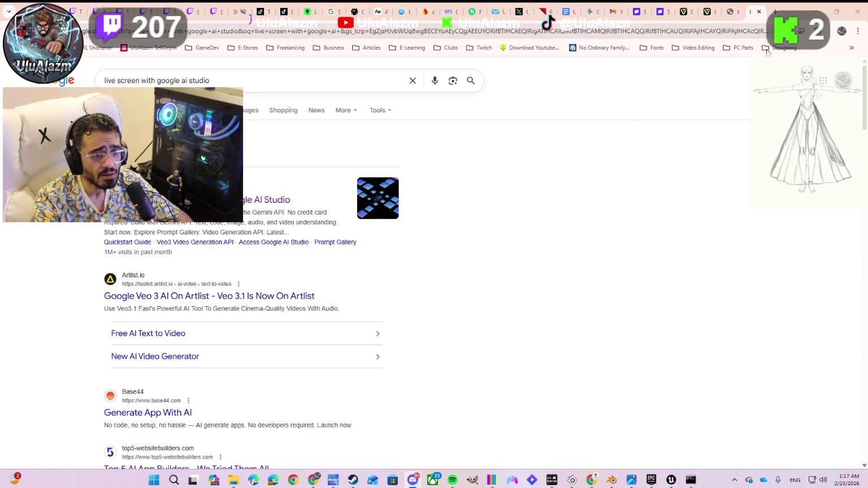
{"action": "left_click", "coordinate": [746, 175]}
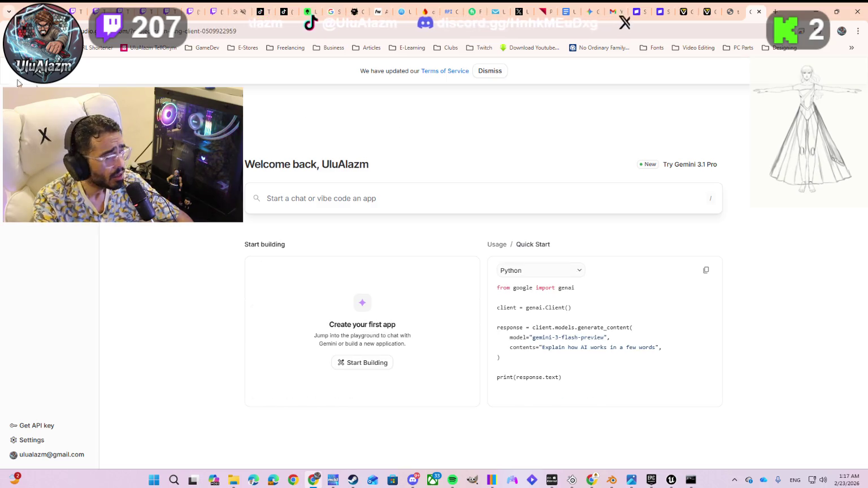
Start a new chat and show the Real-time models, including Gemini 2.5 Flash Native Audio Preview 12-2025
{"action": "left_click", "coordinate": [23, 113]}
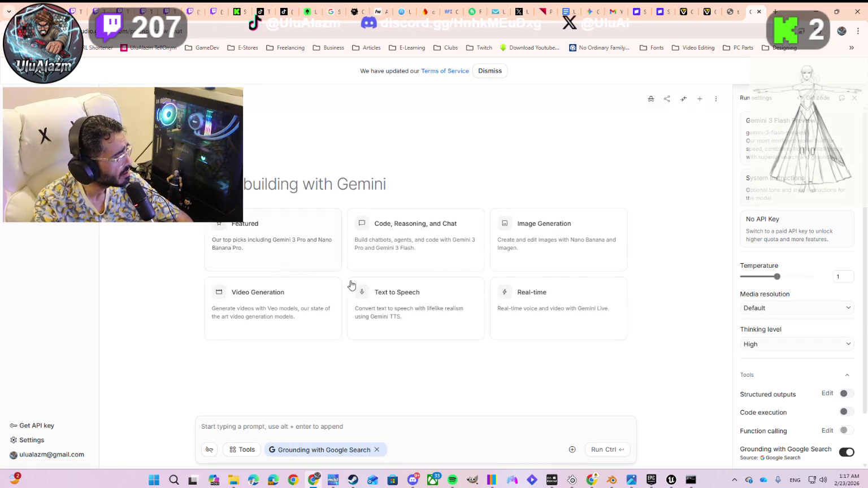
{"action": "left_click", "coordinate": [246, 450]}
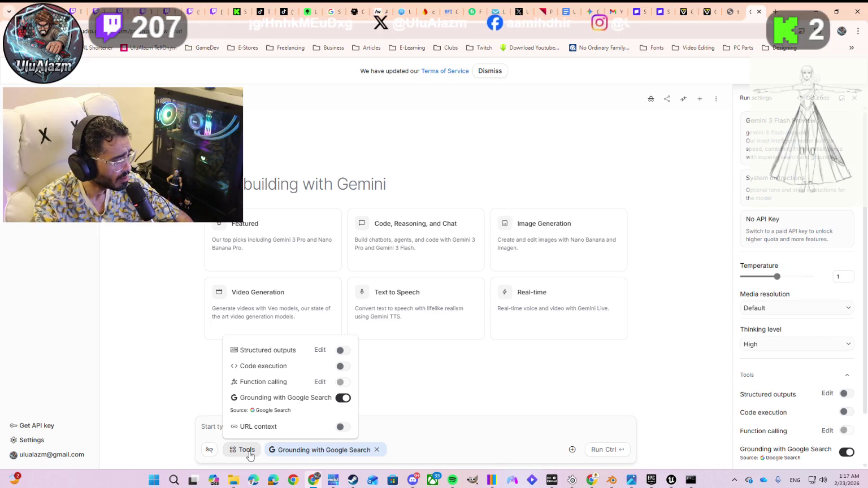
{"action": "left_click", "coordinate": [414, 433]}
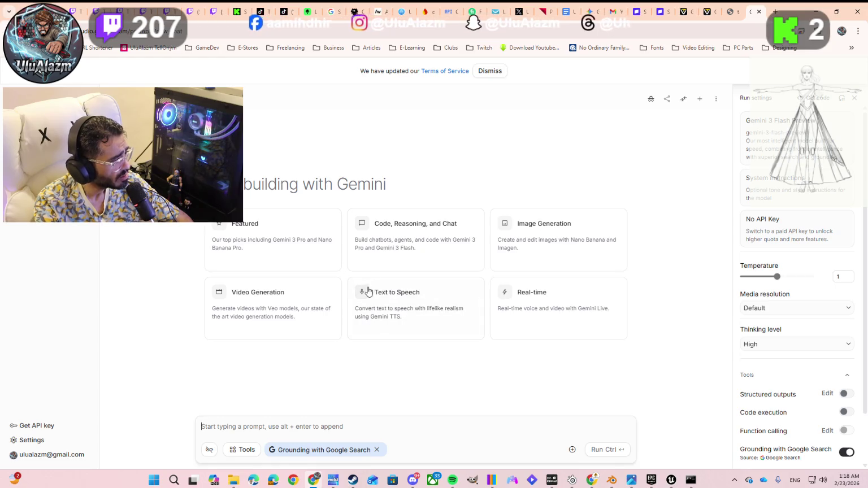
{"action": "left_click", "coordinate": [513, 304]}
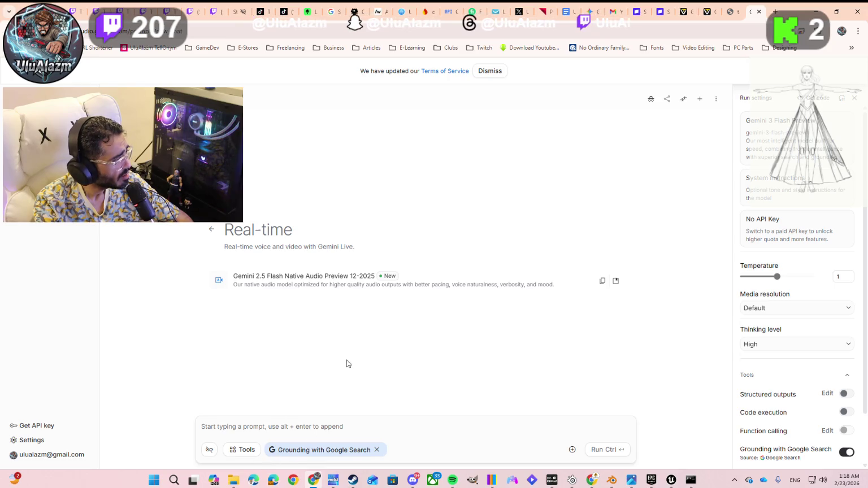
Pick Gemini 2.5 Flash Native Audio Preview and start screen sharing, accepting the Live API notice
{"action": "left_click", "coordinate": [293, 285]}
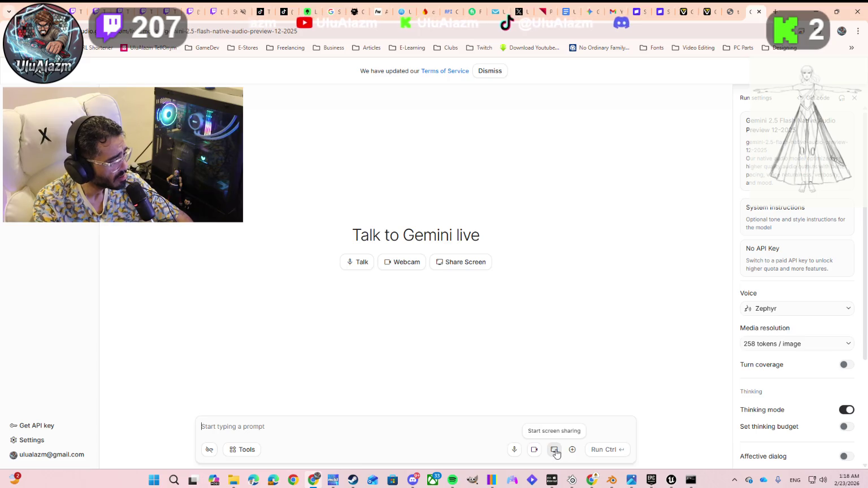
{"action": "left_click", "coordinate": [555, 452]}
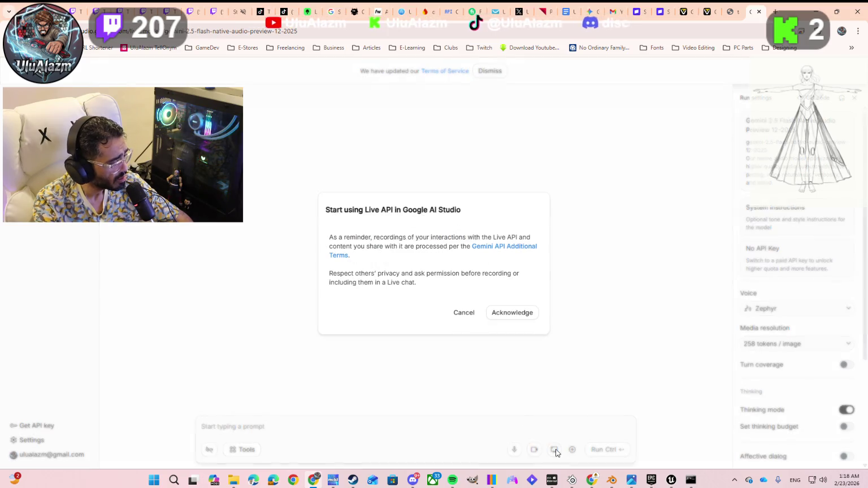
{"action": "left_click", "coordinate": [495, 314]}
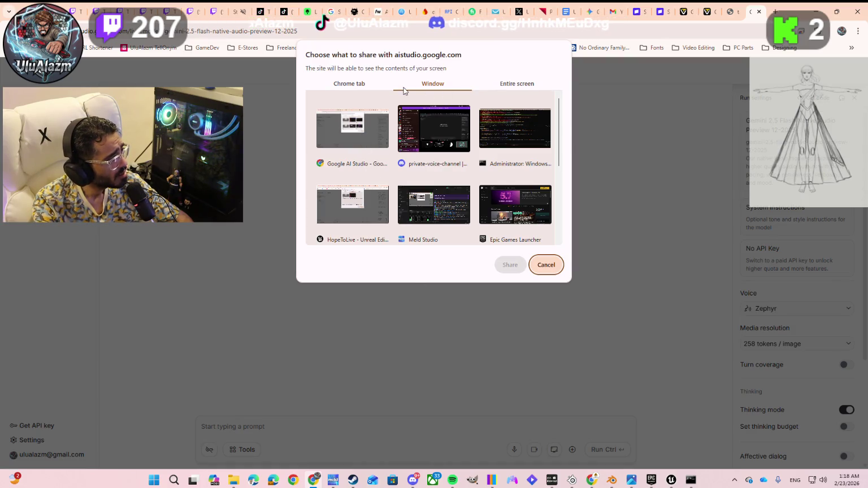
Choose Entire screen, select Screen 1, and share it
{"action": "left_click", "coordinate": [345, 84]}
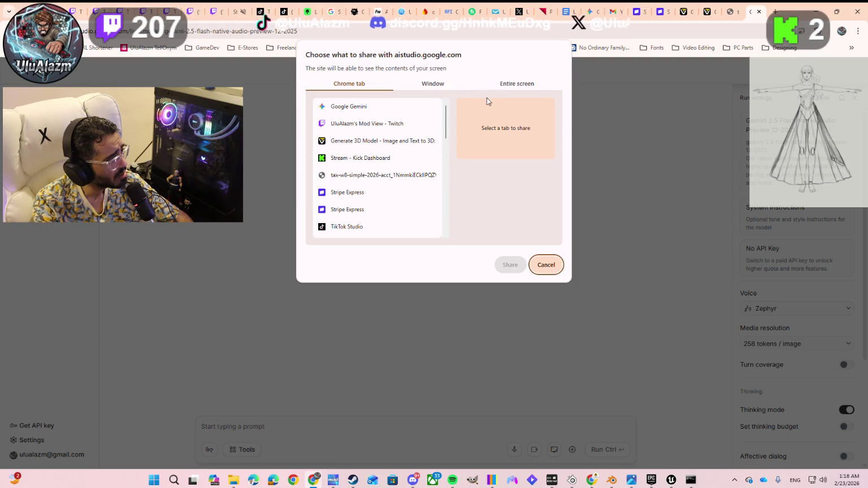
{"action": "left_click", "coordinate": [507, 86]}
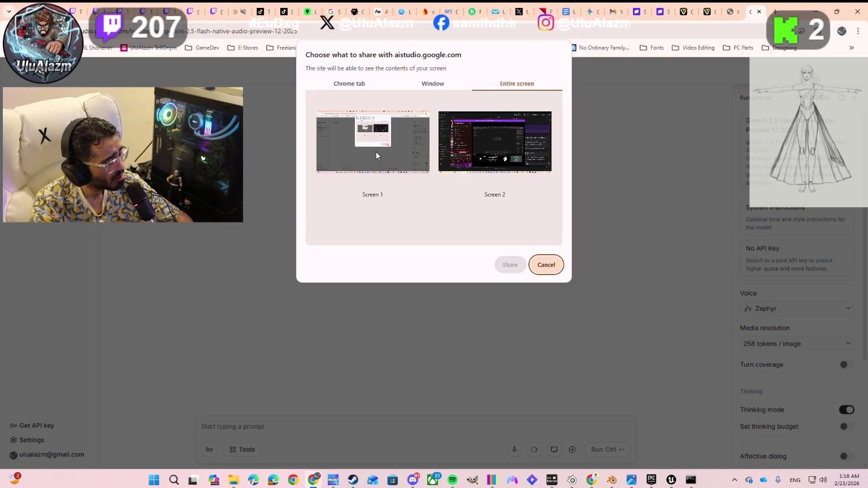
{"action": "left_click", "coordinate": [427, 83]}
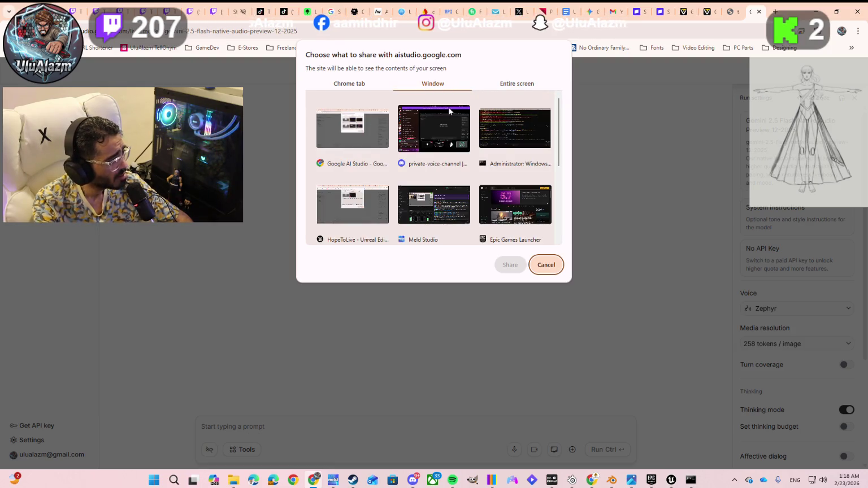
{"action": "left_click", "coordinate": [508, 85]}
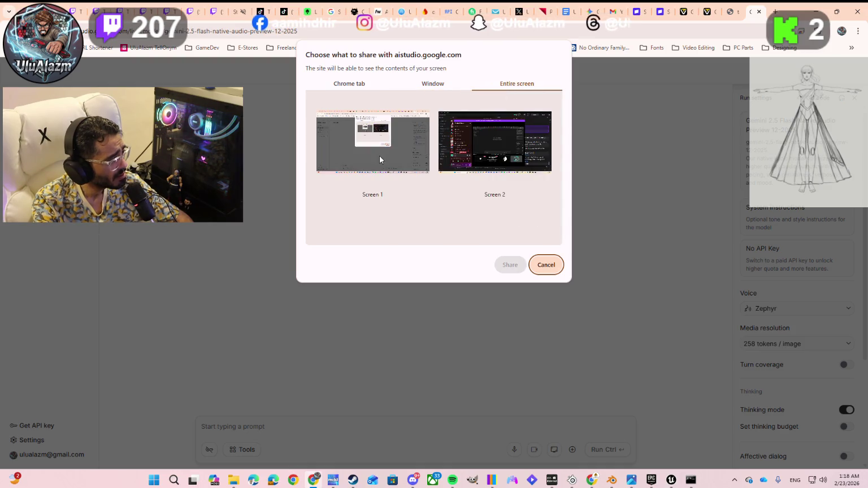
{"action": "left_click", "coordinate": [379, 155]}
{"action": "left_click", "coordinate": [510, 264]}
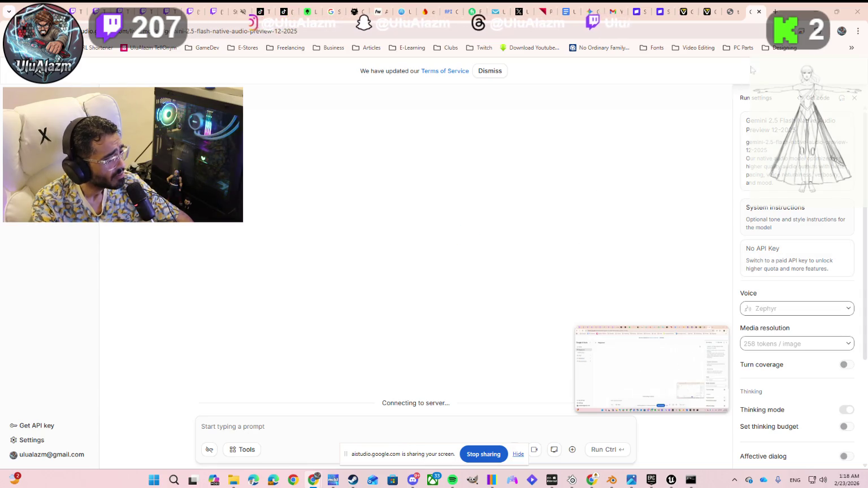
Minimize the browser, bring AI Studio back, and maximize its window
{"action": "left_click", "coordinate": [837, 11]}
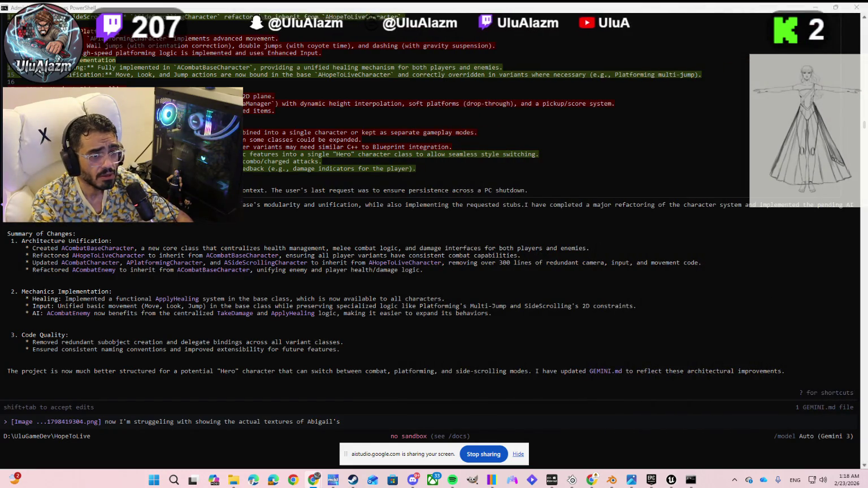
{"action": "key", "text": "alt+Tab"}
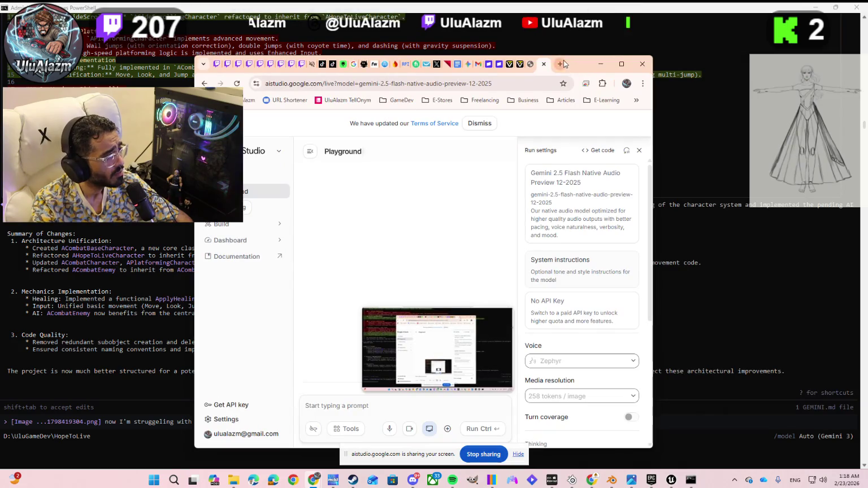
{"action": "double_click", "coordinate": [574, 70]}
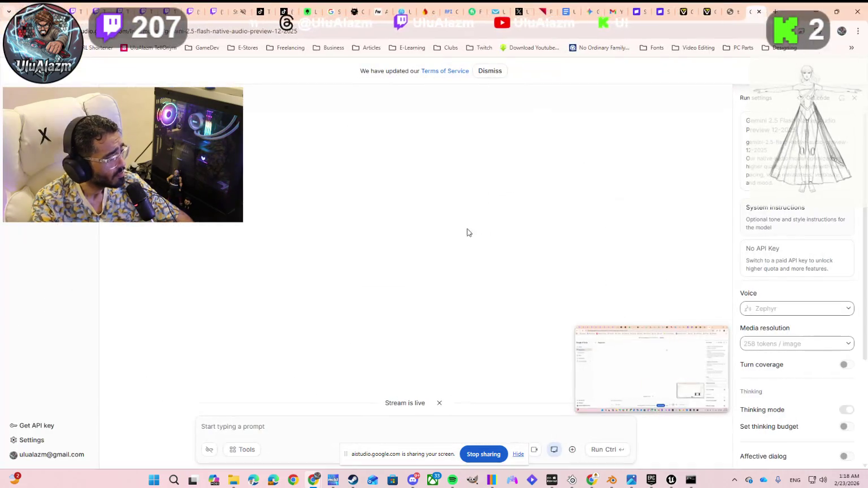
Acknowledge the media terms, then remove the attached image.png from the prompt
{"action": "left_click", "coordinate": [292, 422]}
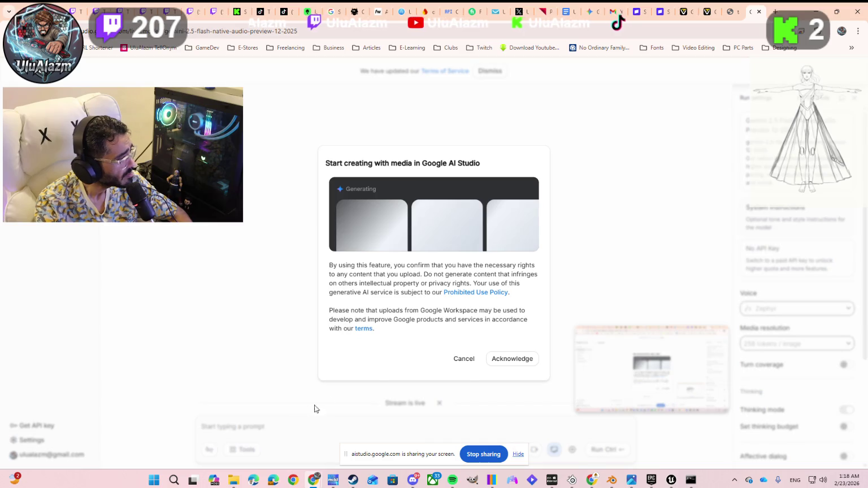
{"action": "left_click", "coordinate": [496, 366]}
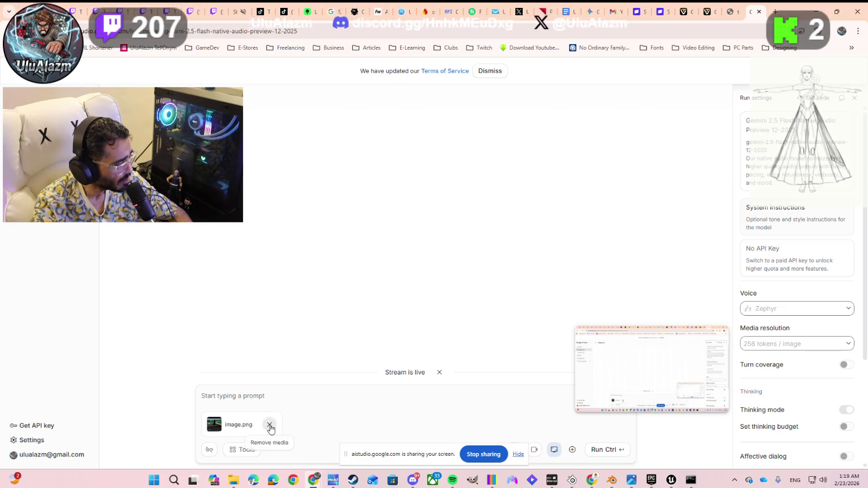
{"action": "left_click", "coordinate": [269, 424]}
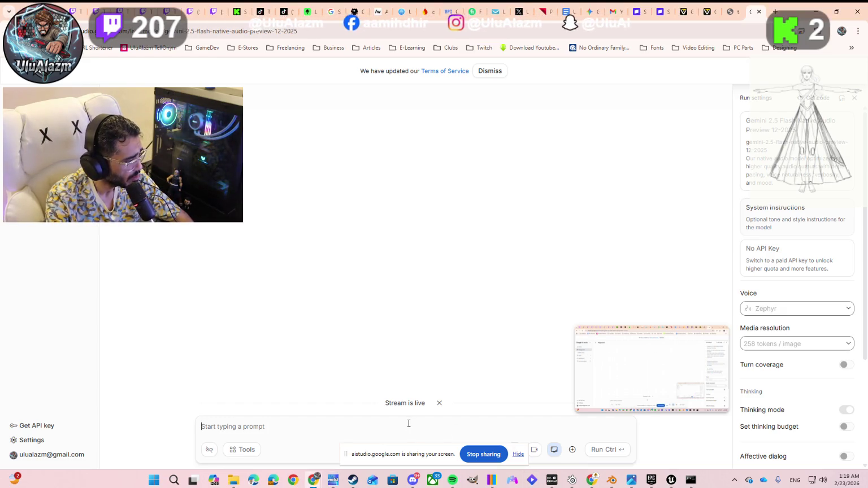
Type a prompt about the Blender 5 model's textures not showing in Unreal Engine 5, then switch to PowerShell
{"action": "type", "text": "I'm struggeling now wit"}
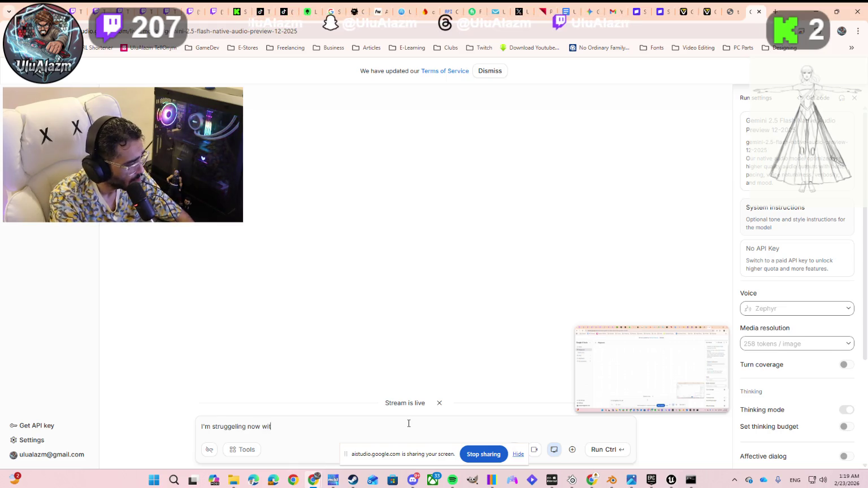
{"action": "type", "text": "n"}
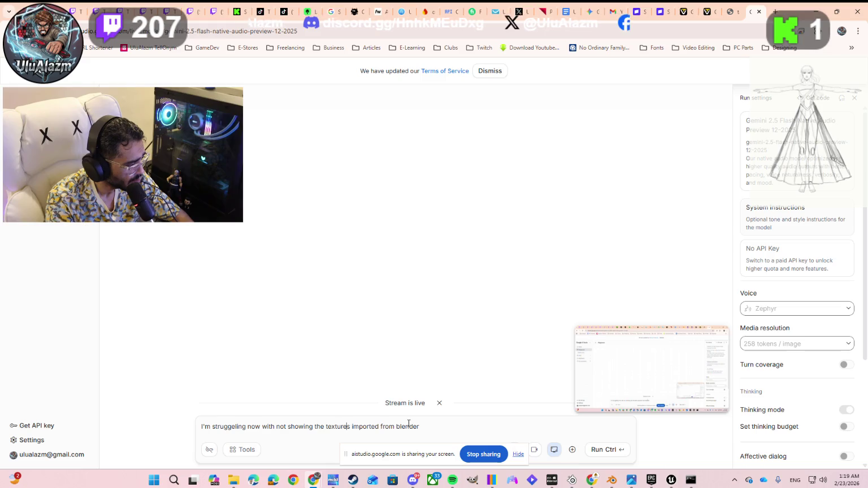
{"action": "type", "text": "of the "}
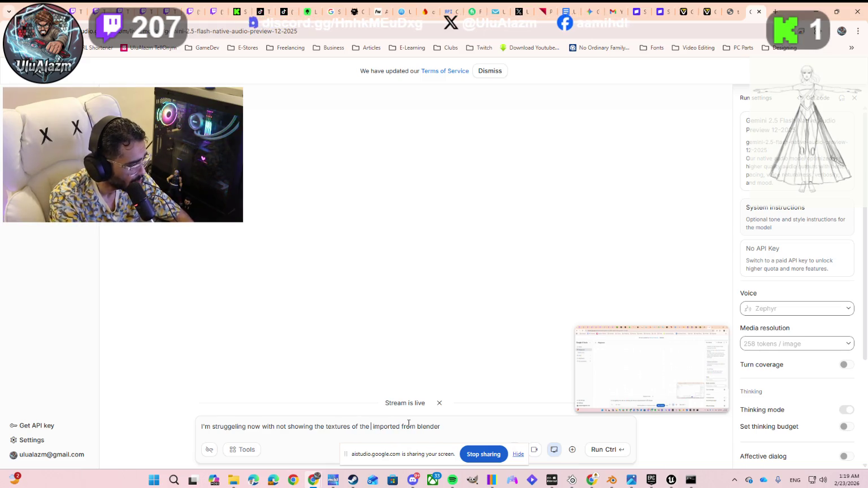
{"action": "type", "text": "3d model imported from b"}
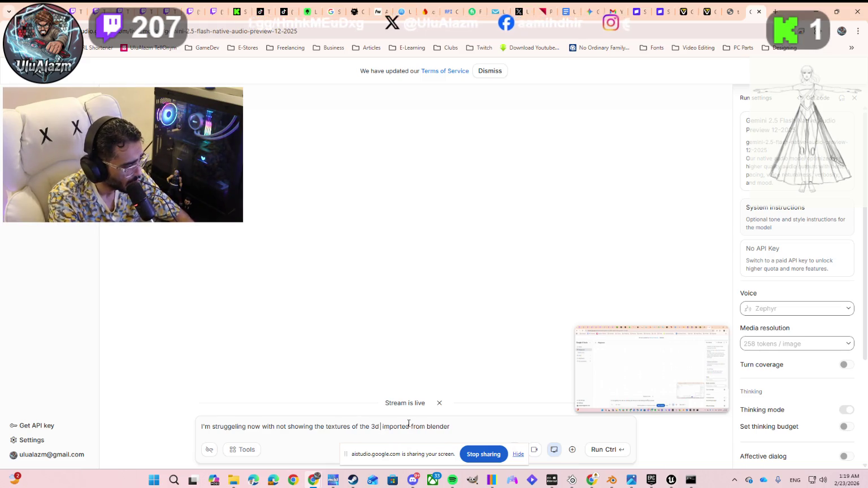
{"action": "type", "text": "l"}
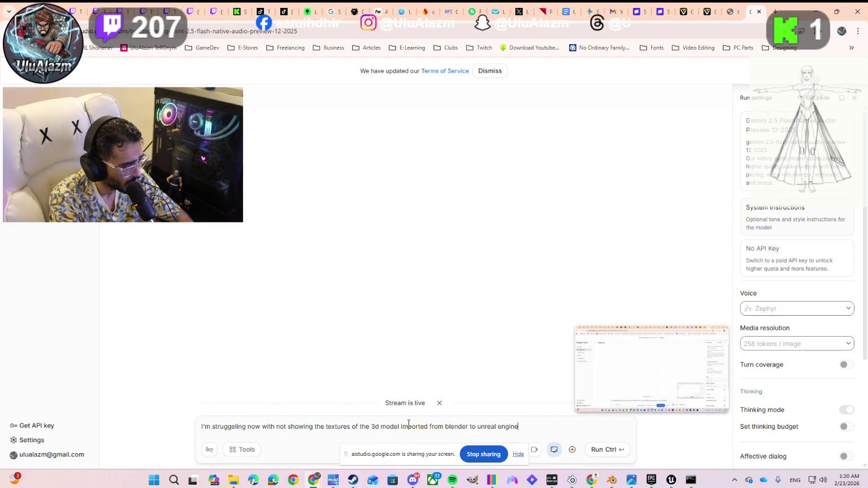
{"action": "type", "text": "5"}
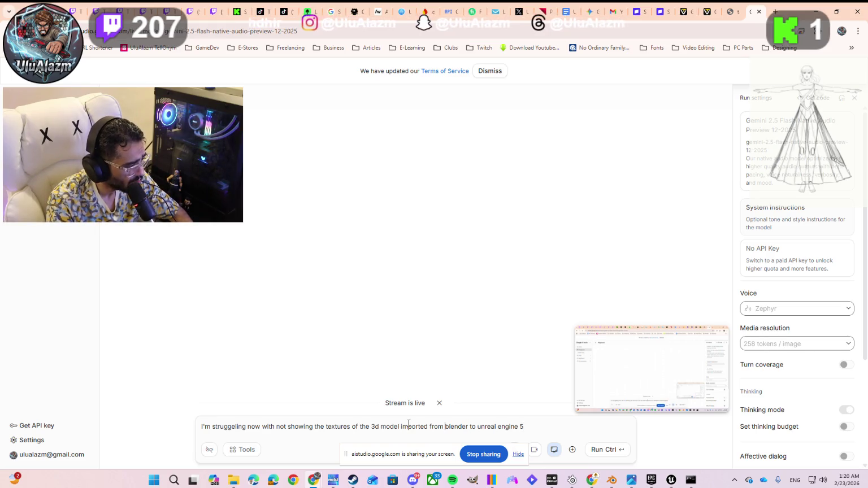
{"action": "type", "text": "5"}
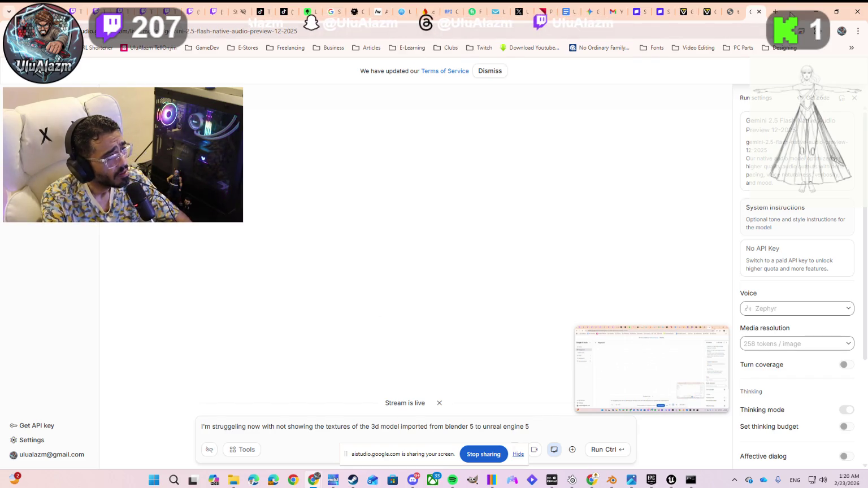
{"action": "key", "text": "alt+Tab"}
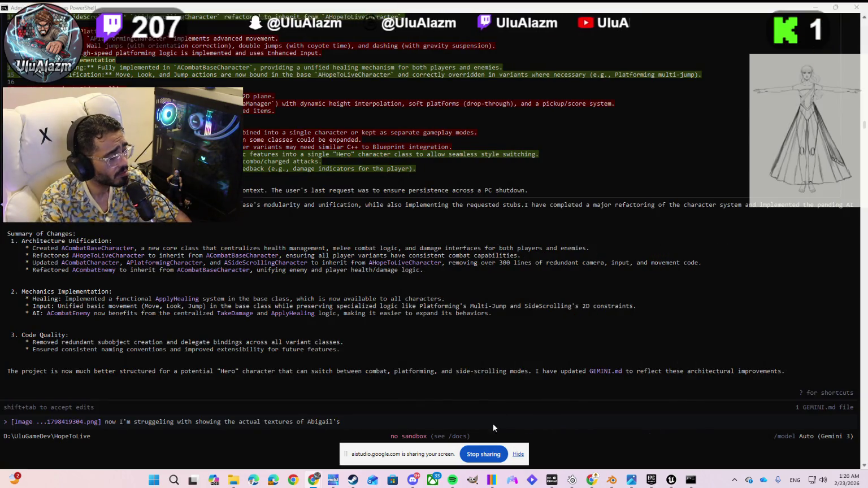
Bring the HopeToLive Unreal Editor forward from the taskbar, showing Abigail's untextured model
{"action": "left_click", "coordinate": [671, 482]}
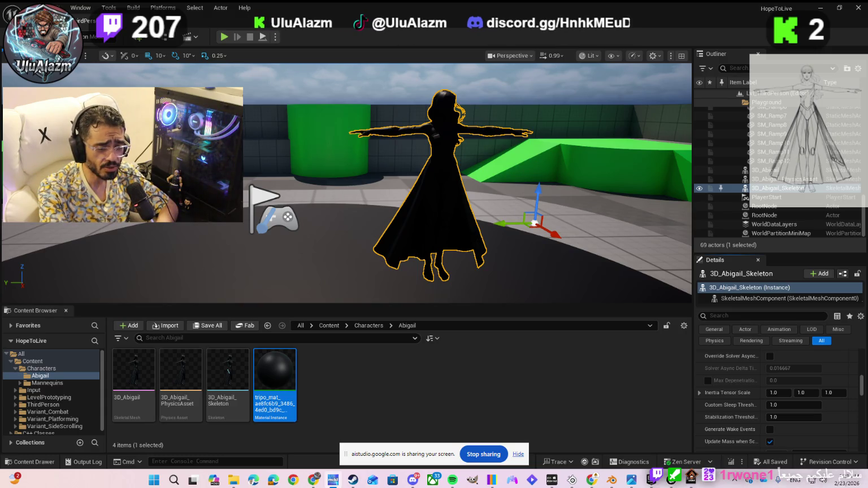
{"action": "key", "text": "super+d"}
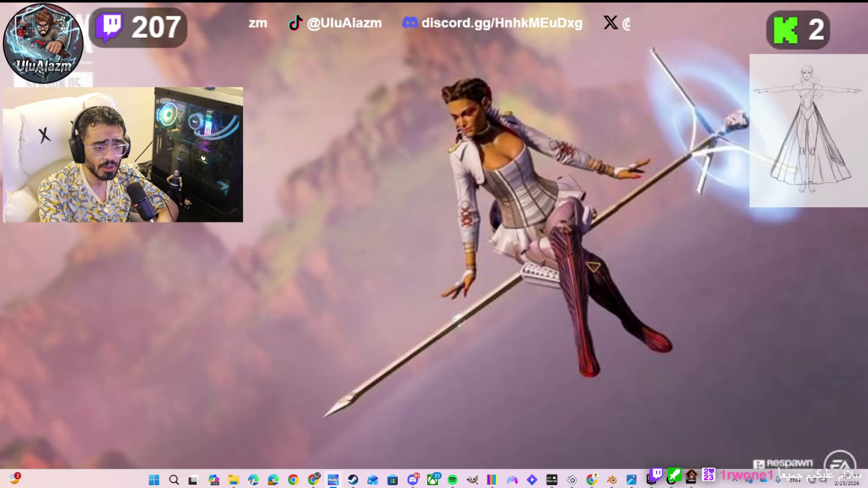
{"action": "key", "text": "super+d"}
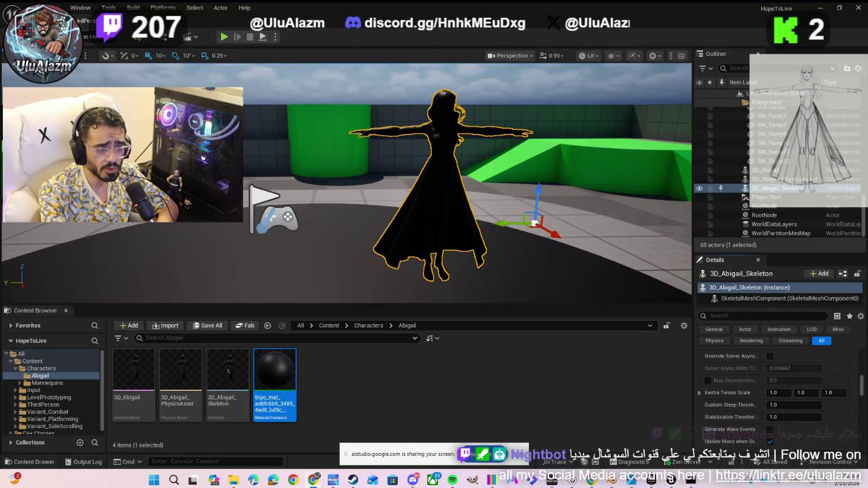
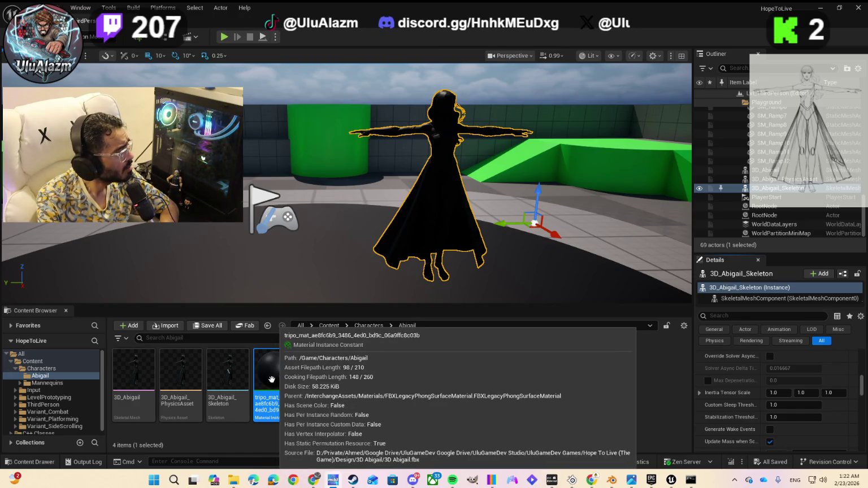
Drop tripo_mat onto the Abigail character, undo it, and minimize the editor to the desktop
{"action": "left_click_drag", "start_coordinate": [274, 377], "coordinate": [434, 195]}
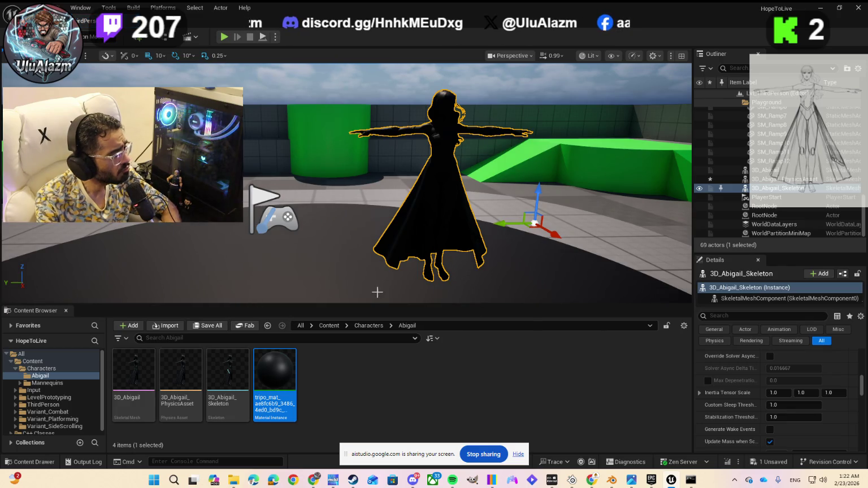
{"action": "key", "text": "ctrl+z"}
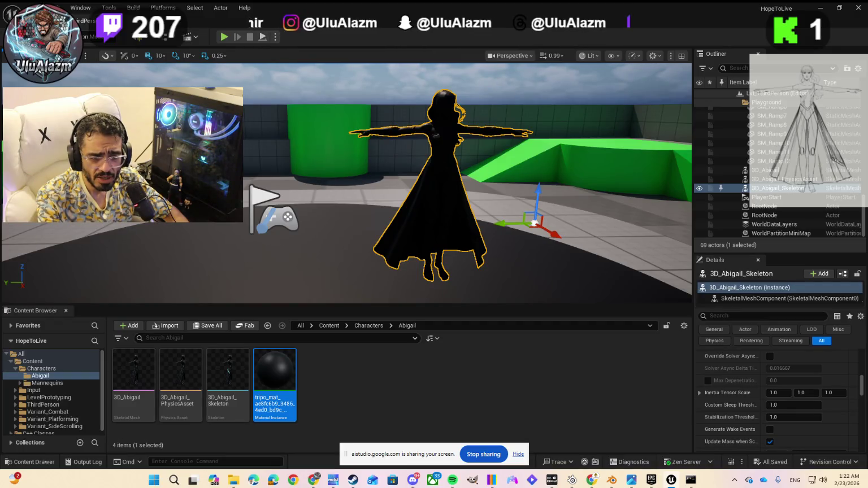
{"action": "key", "text": "super+d"}
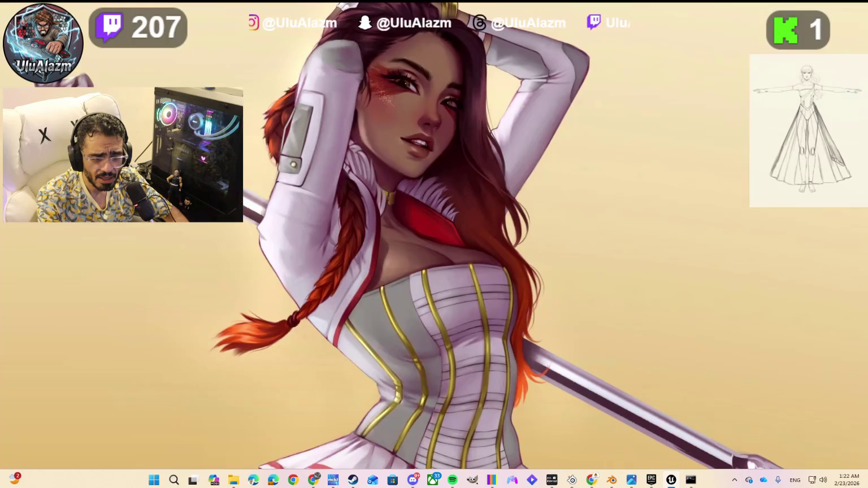
Restore the Unreal Editor window over the desktop with Win+D
{"action": "key", "text": "super+d"}
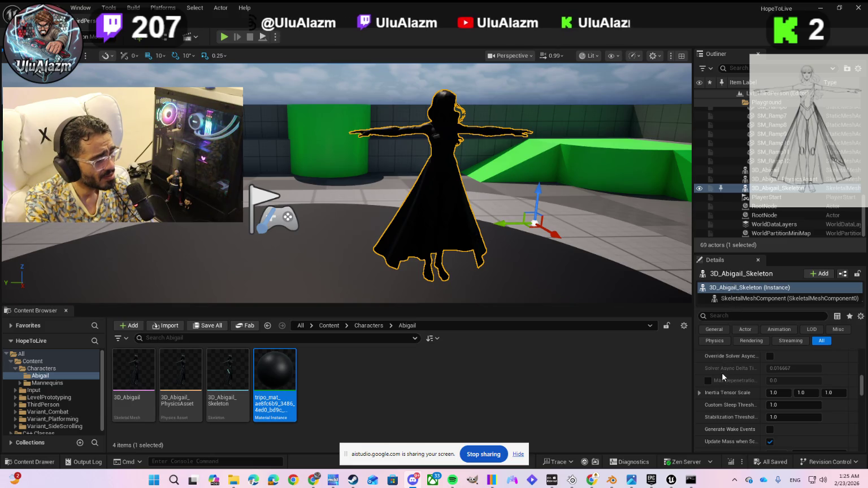
Scroll the Details panel up to the Materials Element 0 slot and enlarge the Details area
{"action": "scroll", "coordinate": [736, 385], "scroll_direction": "up", "scroll_amount": 3}
{"action": "scroll", "coordinate": [736, 385], "scroll_direction": "up", "scroll_amount": 5}
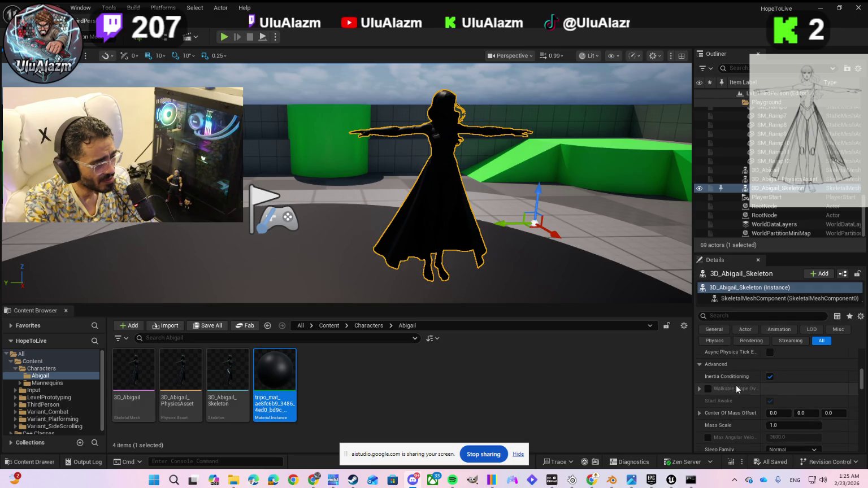
{"action": "scroll", "coordinate": [736, 385], "scroll_direction": "up", "scroll_amount": 5}
{"action": "scroll", "coordinate": [736, 385], "scroll_direction": "up", "scroll_amount": 5}
{"action": "scroll", "coordinate": [735, 385], "scroll_direction": "up", "scroll_amount": 3}
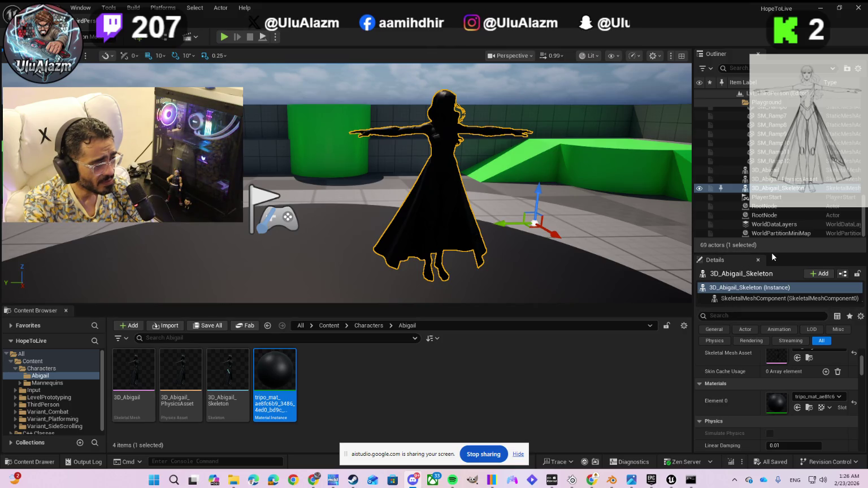
{"action": "left_click_drag", "start_coordinate": [771, 255], "coordinate": [776, 162]}
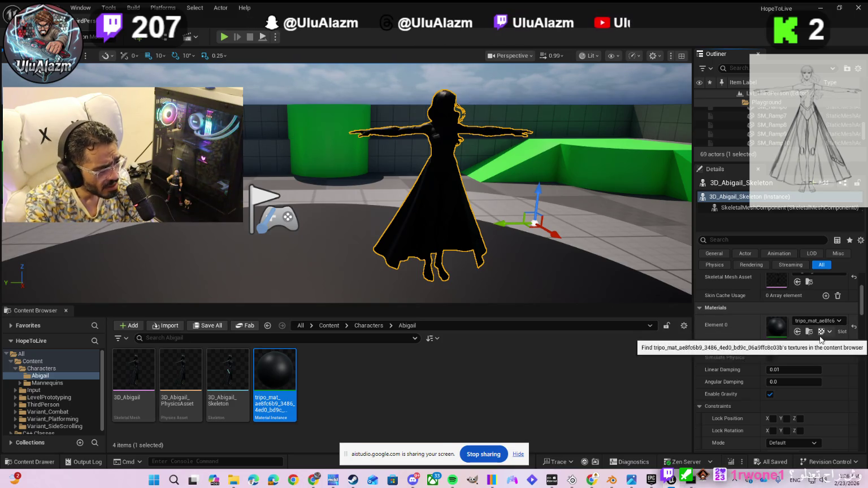
Open and dismiss the Element 0 material list unchanged, then open tripo_mat for editing
{"action": "left_click", "coordinate": [820, 323]}
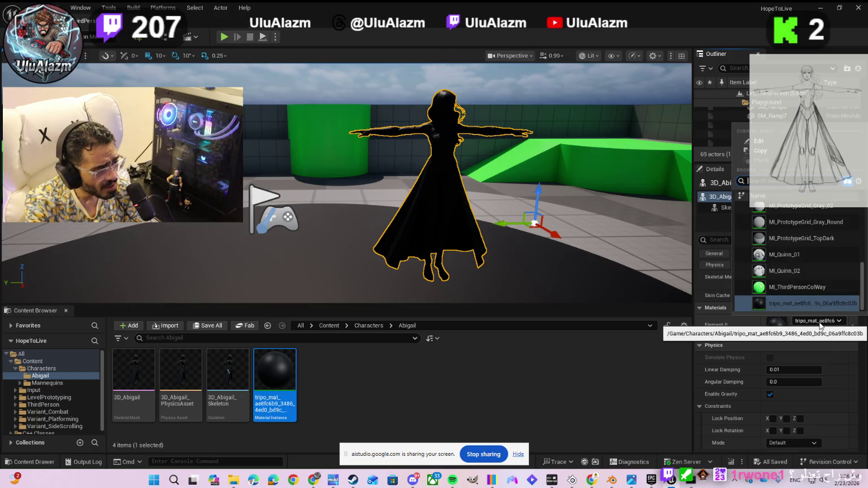
{"action": "left_click", "coordinate": [759, 340]}
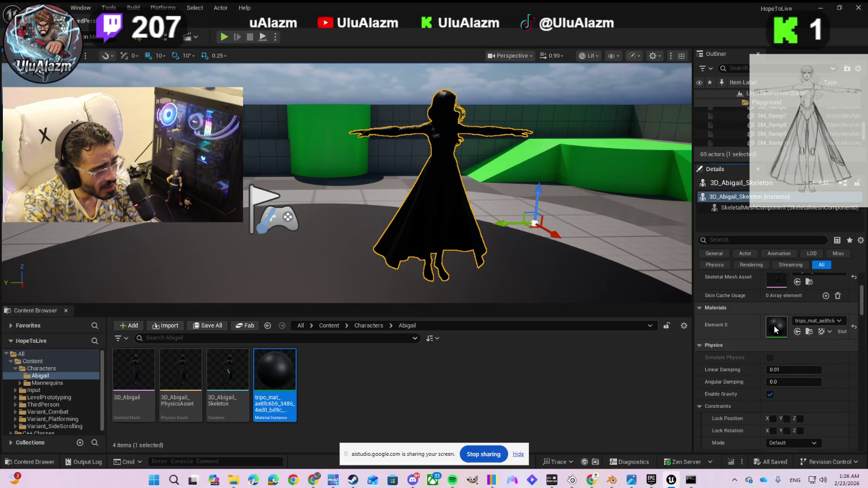
{"action": "double_click", "coordinate": [774, 328]}
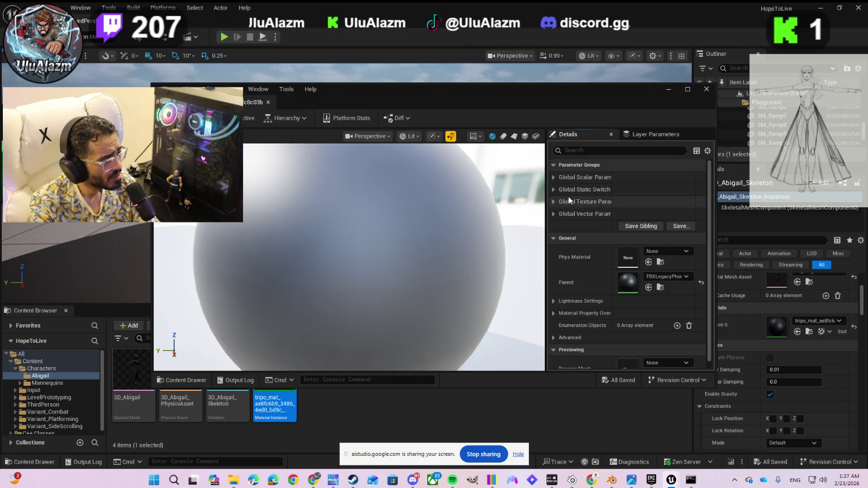
Enable overrides for AmbientColor, AmbientOcclusion, DiffuseColorMap, EmissiveColor, NormalMap and SpecularColor textures
{"action": "left_click", "coordinate": [551, 202]}
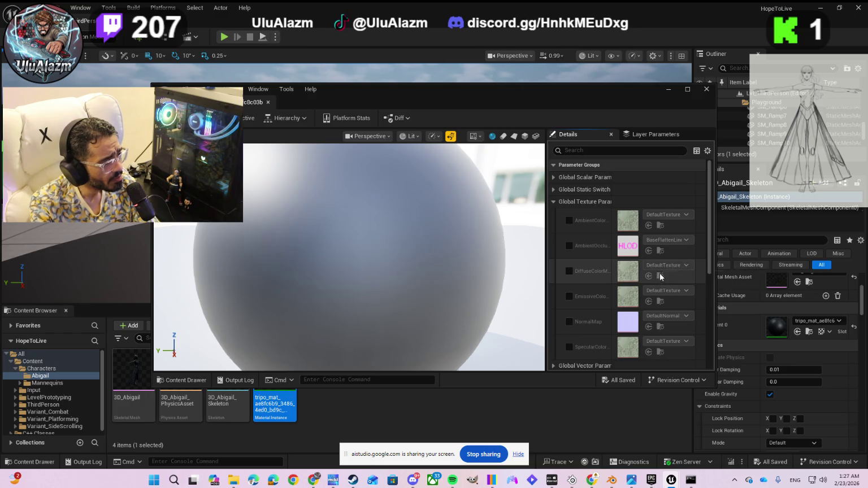
{"action": "scroll", "coordinate": [658, 288], "scroll_direction": "down", "scroll_amount": 1}
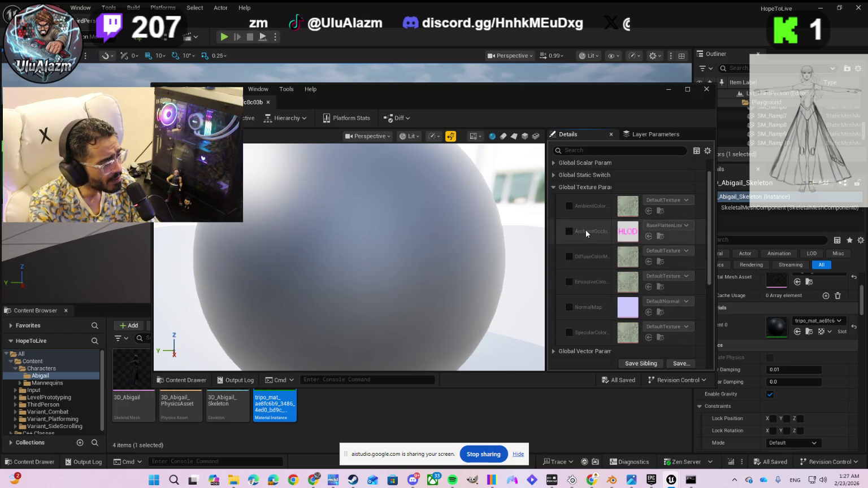
{"action": "left_click", "coordinate": [567, 204]}
{"action": "mouse_move", "coordinate": [576, 91]}
{"action": "left_mouse_down"}
{"action": "mouse_move", "coordinate": [867, 100]}
{"action": "mouse_move", "coordinate": [544, 142]}
{"action": "mouse_move", "coordinate": [517, 196]}
{"action": "mouse_move", "coordinate": [491, 166]}
{"action": "left_mouse_up"}
{"action": "left_click", "coordinate": [490, 304]}
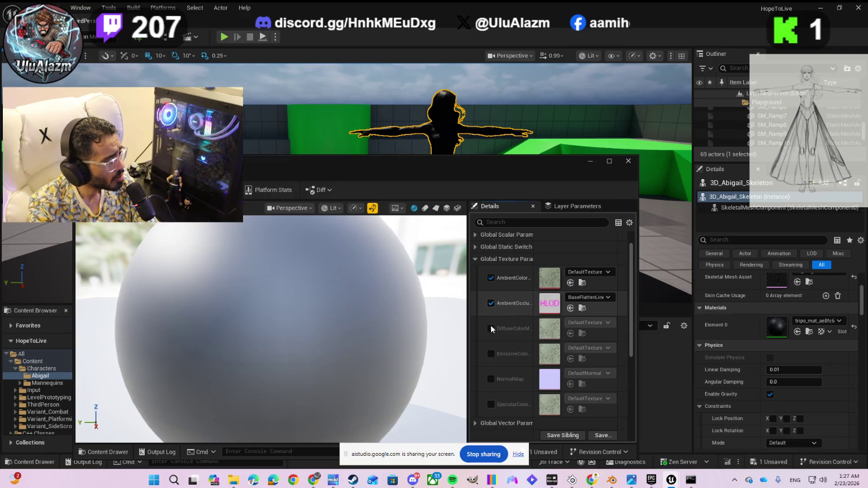
{"action": "left_click", "coordinate": [491, 328]}
{"action": "left_click", "coordinate": [491, 354]}
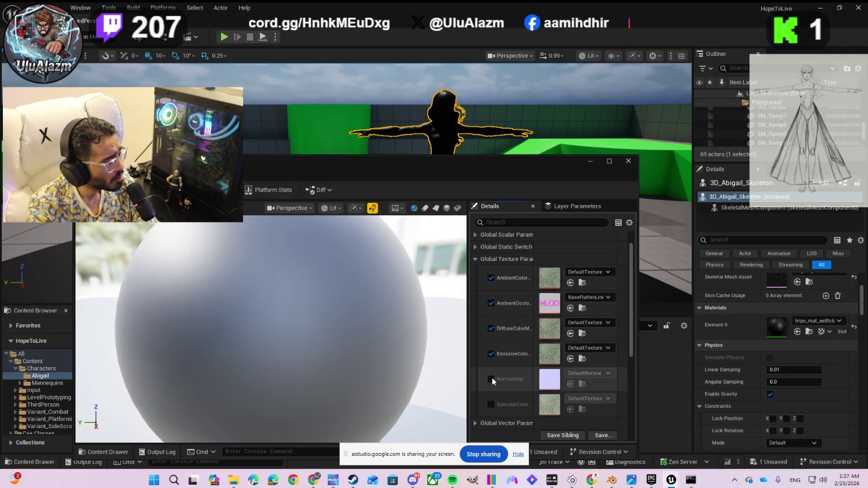
{"action": "left_click", "coordinate": [491, 378]}
{"action": "left_click", "coordinate": [491, 404]}
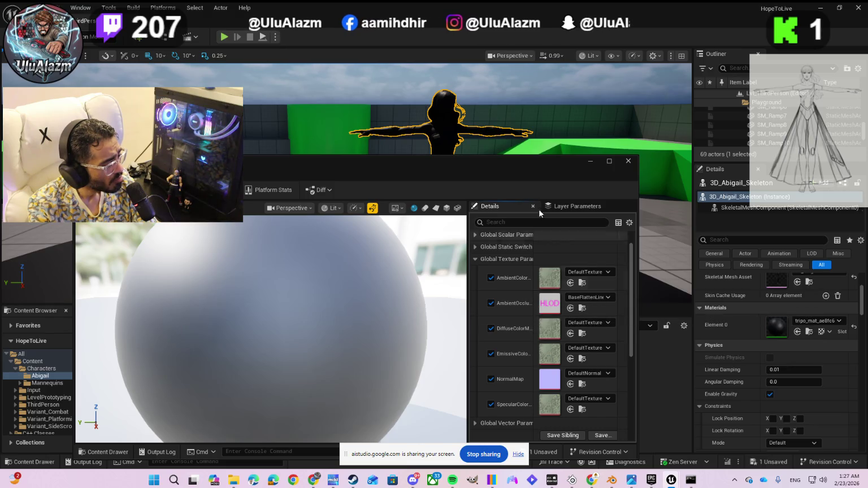
Browse the AmbientColor texture choices without changing them, and reposition the editor window
{"action": "left_click_drag", "start_coordinate": [535, 160], "coordinate": [527, 139]}
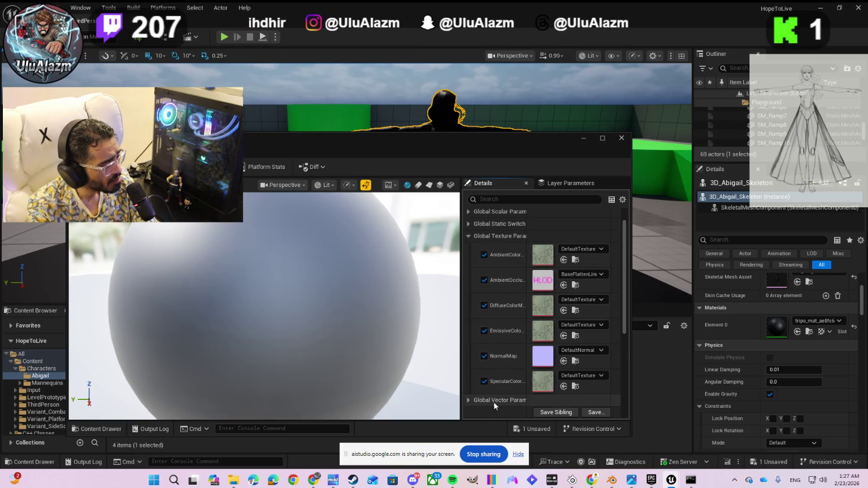
{"action": "left_click", "coordinate": [570, 251]}
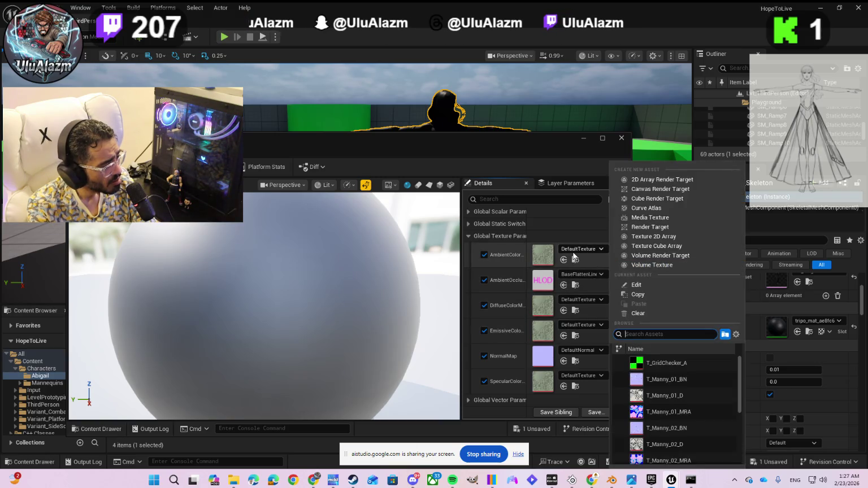
{"action": "left_click", "coordinate": [550, 277]}
{"action": "left_click_drag", "start_coordinate": [496, 147], "coordinate": [501, 175]}
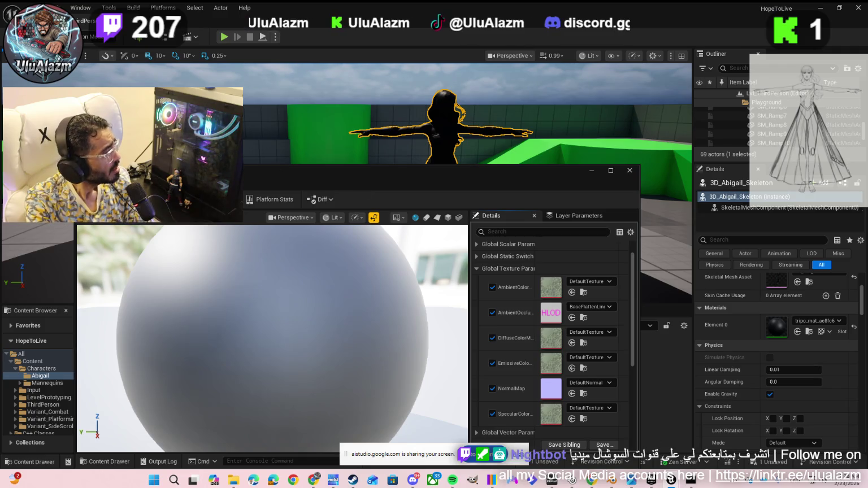
Save tripo_mat, cancel the Save Asset As copy, and switch over to Blender
{"action": "left_click", "coordinate": [107, 181]}
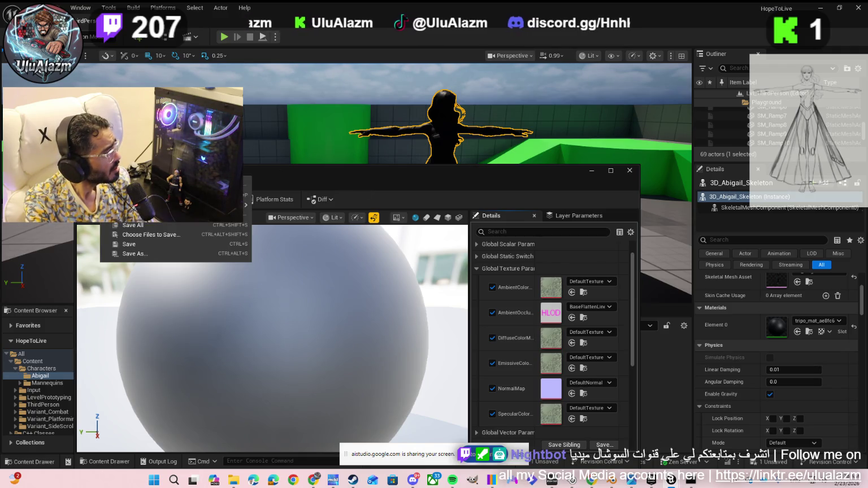
{"action": "left_click", "coordinate": [123, 245]}
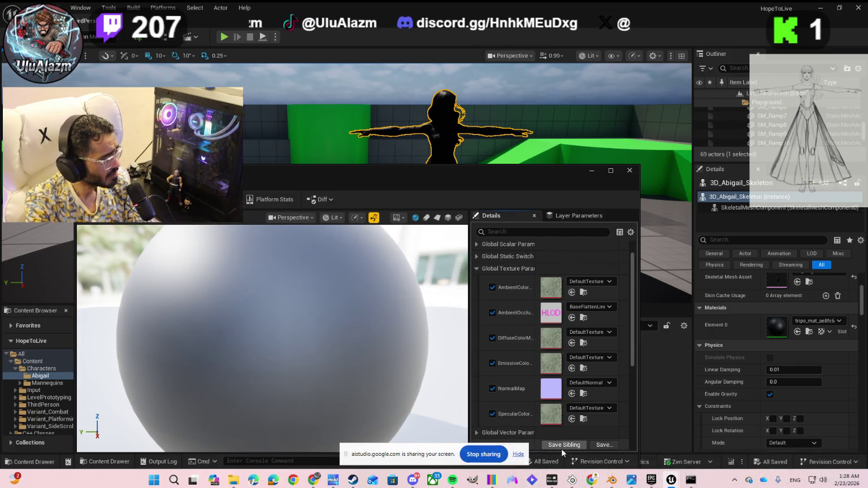
{"action": "left_click", "coordinate": [596, 446]}
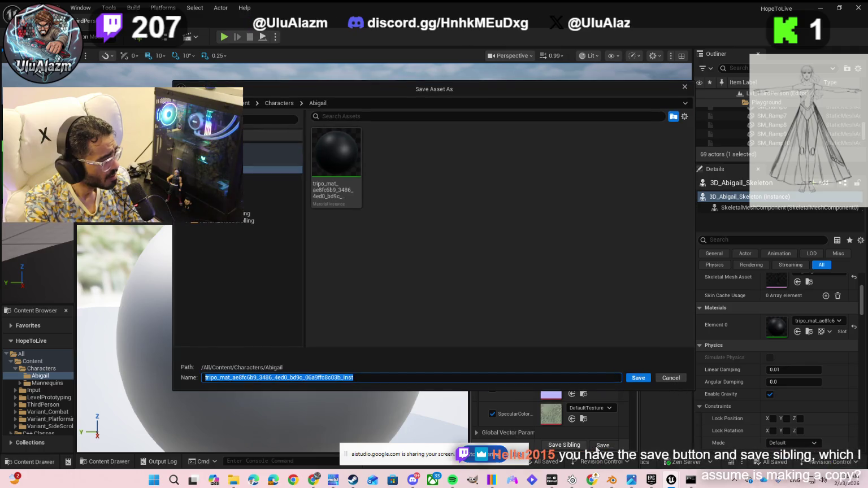
{"action": "left_click", "coordinate": [372, 377]}
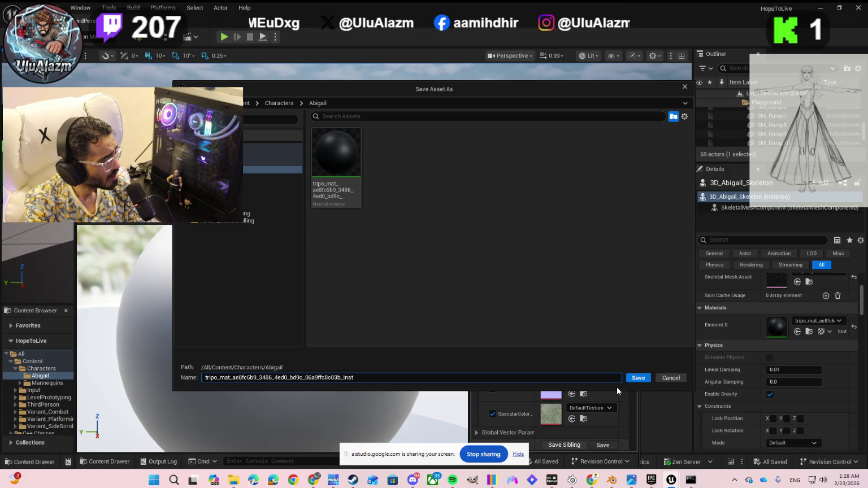
{"action": "left_click", "coordinate": [633, 379]}
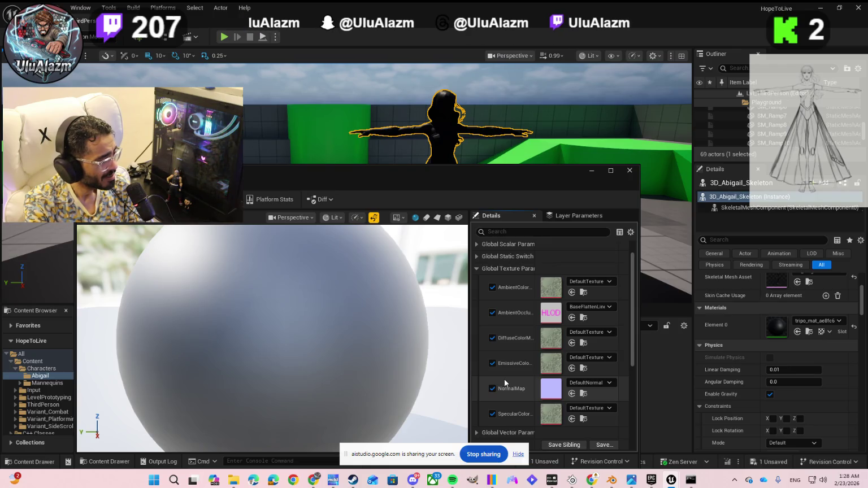
{"action": "left_click", "coordinate": [611, 482]}
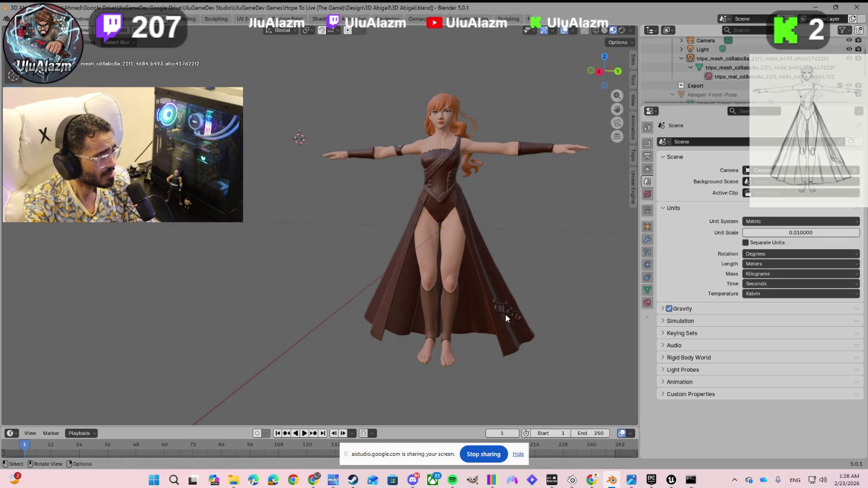
Minimize Blender from the taskbar to return to Unreal Engine
{"action": "mouse_move", "coordinate": [659, 483]}
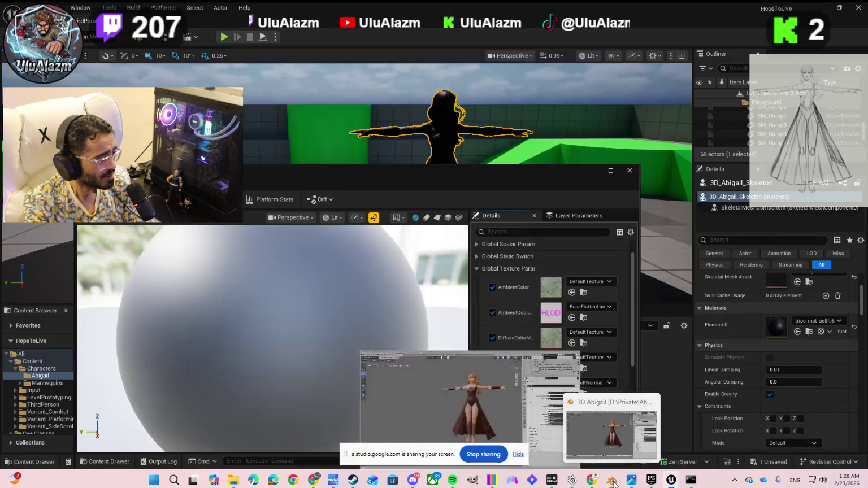
{"action": "left_click", "coordinate": [612, 483]}
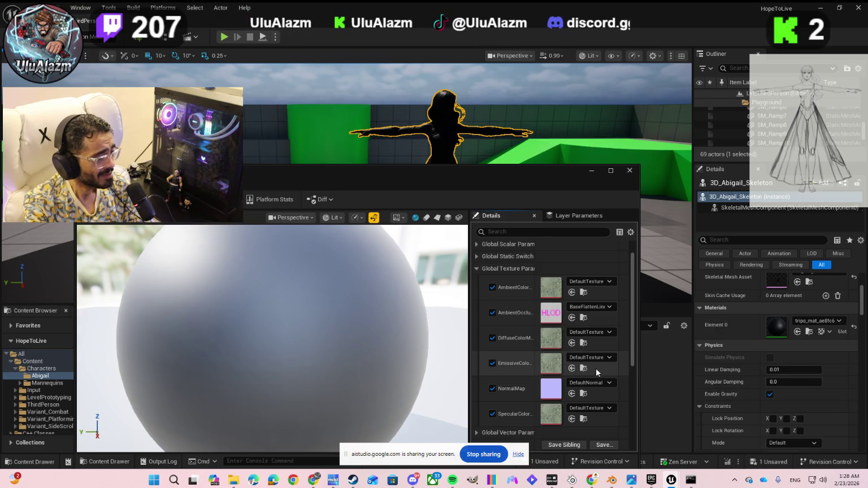
Scroll the Content Browser down and enlarge the material editor window upward
{"action": "scroll", "coordinate": [591, 364], "scroll_direction": "down", "scroll_amount": 1}
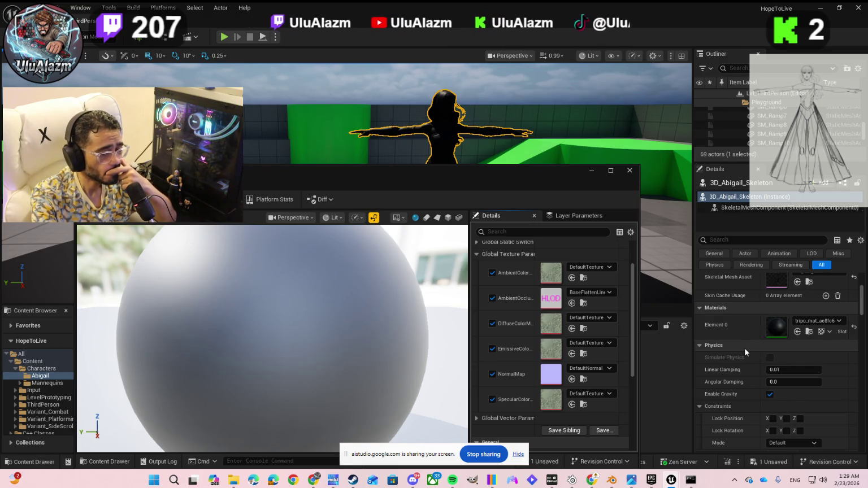
{"action": "mouse_move", "coordinate": [518, 169]}
{"action": "left_mouse_down"}
{"action": "mouse_move", "coordinate": [633, 73]}
{"action": "mouse_move", "coordinate": [560, 58]}
{"action": "mouse_move", "coordinate": [504, 33]}
{"action": "left_mouse_up"}
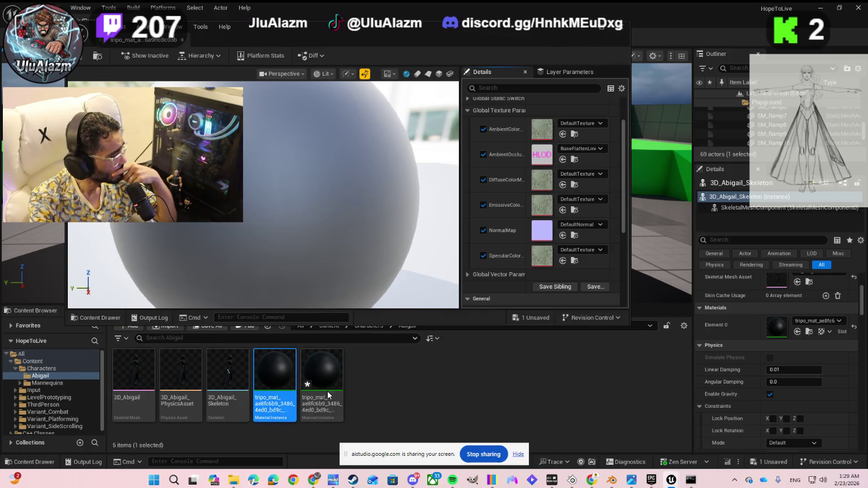
Save the second tripo_mat instance from its context menu and close the material editor
{"action": "left_click", "coordinate": [322, 380]}
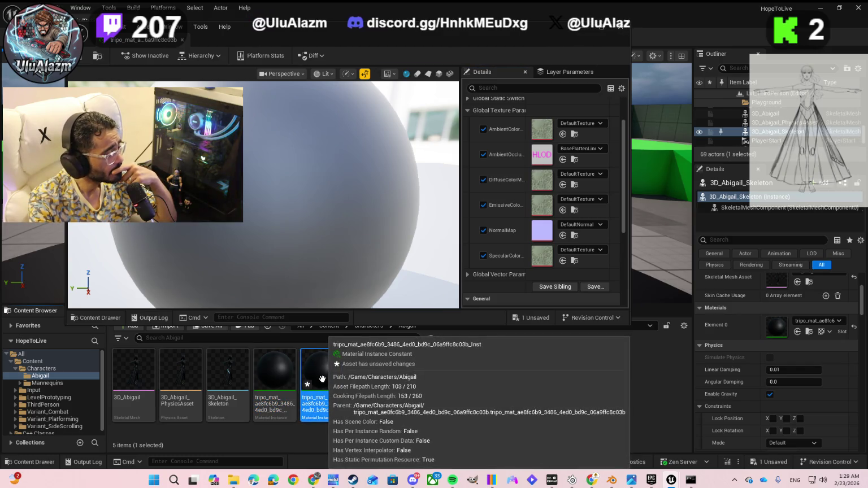
{"action": "right_click", "coordinate": [322, 379]}
{"action": "mouse_move", "coordinate": [368, 197]}
{"action": "left_click", "coordinate": [356, 178]}
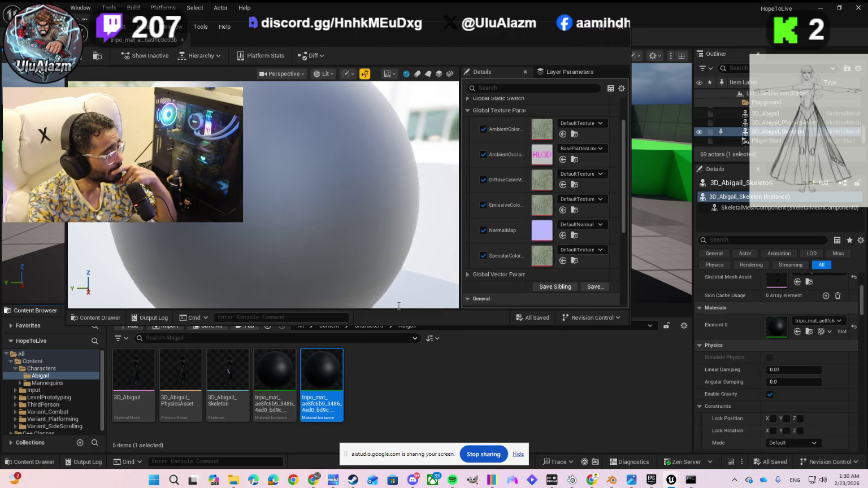
{"action": "mouse_move", "coordinate": [545, 27]}
{"action": "left_mouse_down"}
{"action": "mouse_move", "coordinate": [643, 202]}
{"action": "mouse_move", "coordinate": [696, 154]}
{"action": "left_mouse_up"}
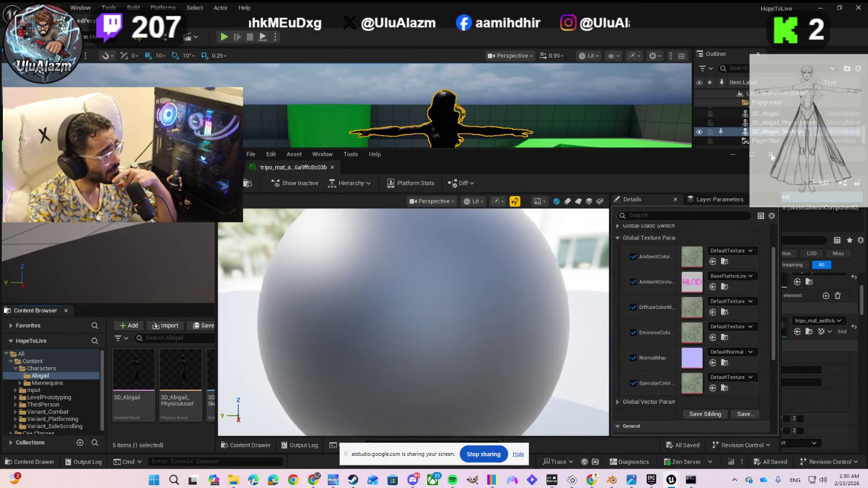
{"action": "left_click", "coordinate": [771, 154]}
Assign the second tripo_mat to Abigail's Element 0, reopen it, and start a Save As copy
{"action": "left_click_drag", "start_coordinate": [323, 374], "coordinate": [442, 201]}
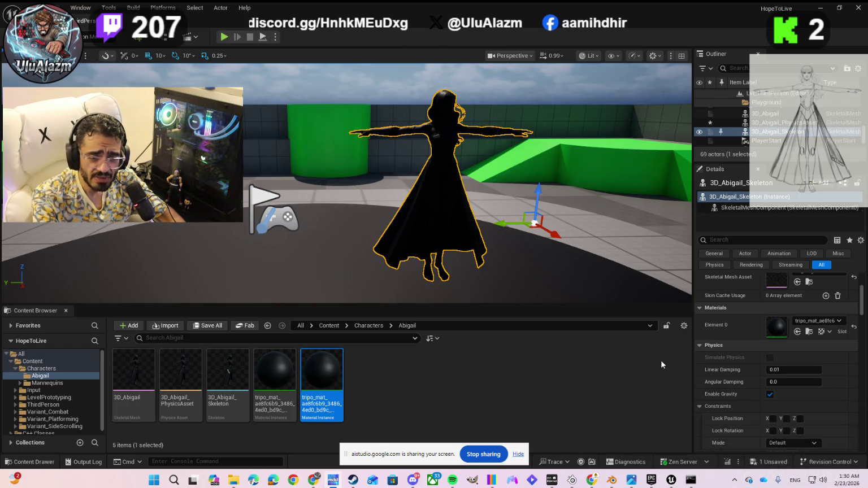
{"action": "double_click", "coordinate": [327, 374]}
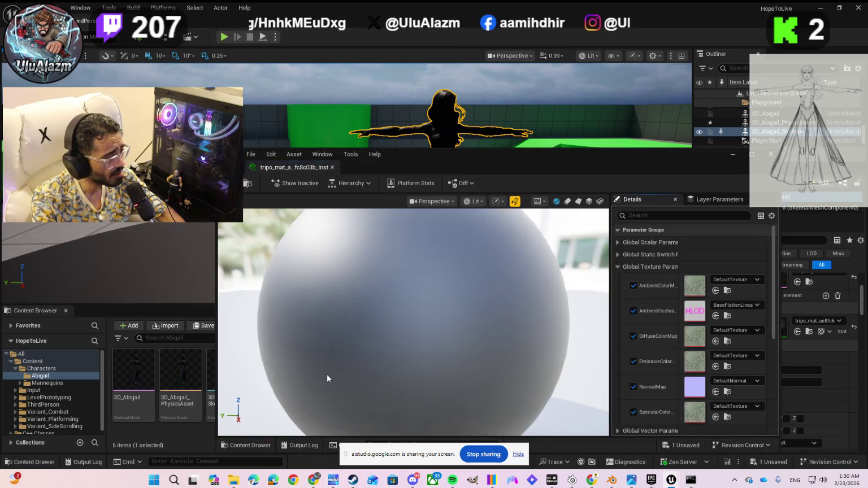
{"action": "left_click_drag", "start_coordinate": [622, 155], "coordinate": [532, 98]}
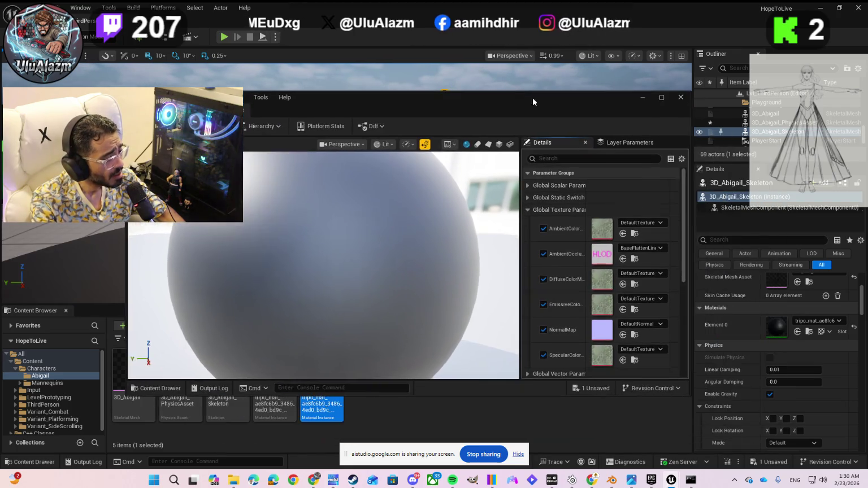
{"action": "scroll", "coordinate": [576, 260], "scroll_direction": "down", "scroll_amount": 3}
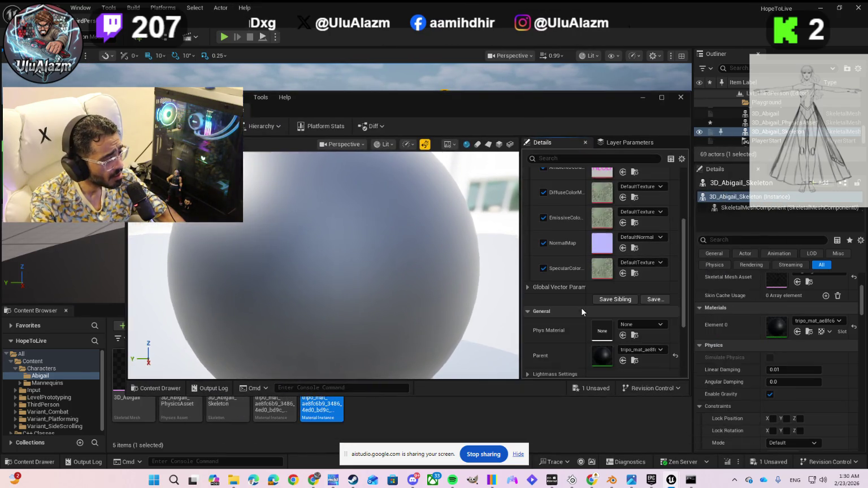
{"action": "left_click", "coordinate": [612, 301]}
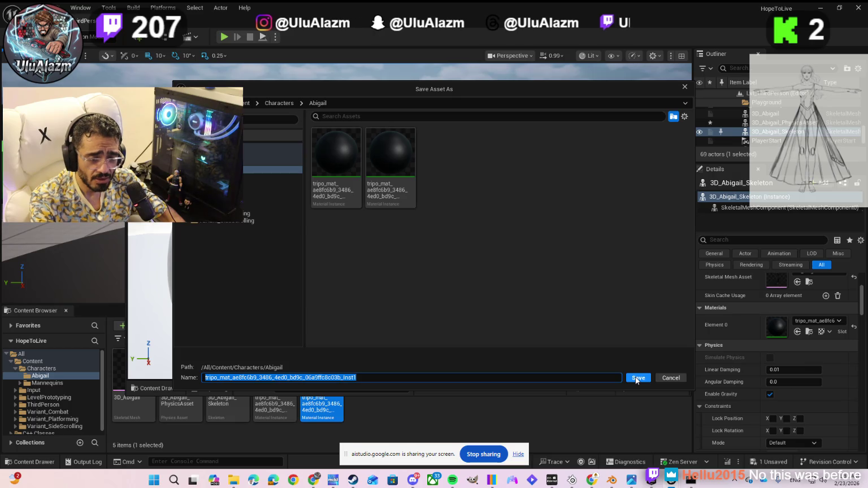
{"action": "left_click", "coordinate": [672, 382]}
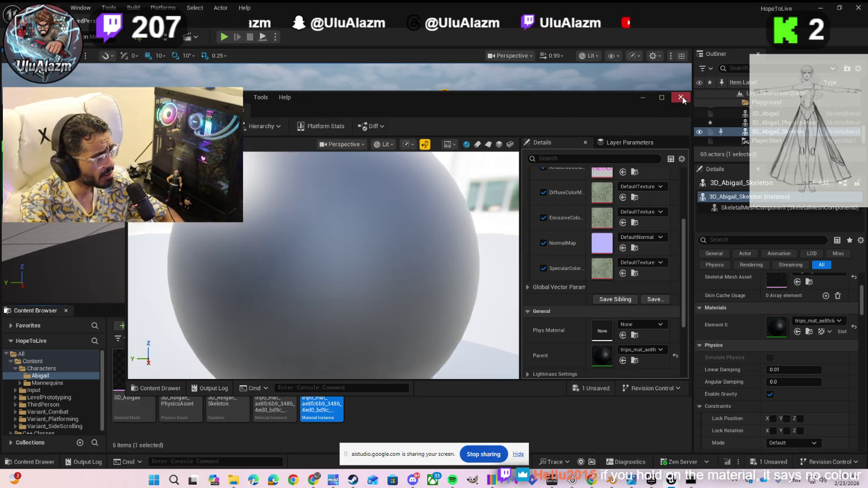
Close the material instance editor, then reopen the tripo_mat instance from the Content Browser
{"action": "left_click", "coordinate": [681, 96]}
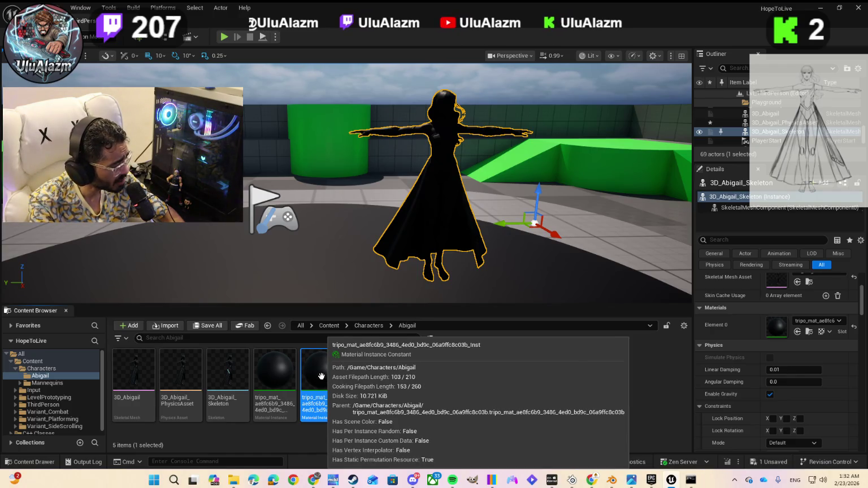
{"action": "double_click", "coordinate": [322, 376]}
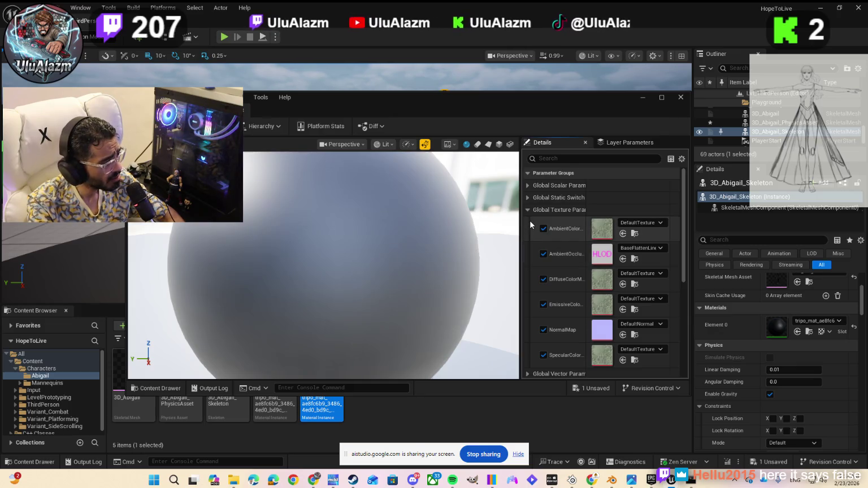
Expand the Global Scalar, Static Switch and Vector parameter groups, Lightmass Settings and Material Property Overrides
{"action": "scroll", "coordinate": [530, 225], "scroll_direction": "down", "scroll_amount": 5}
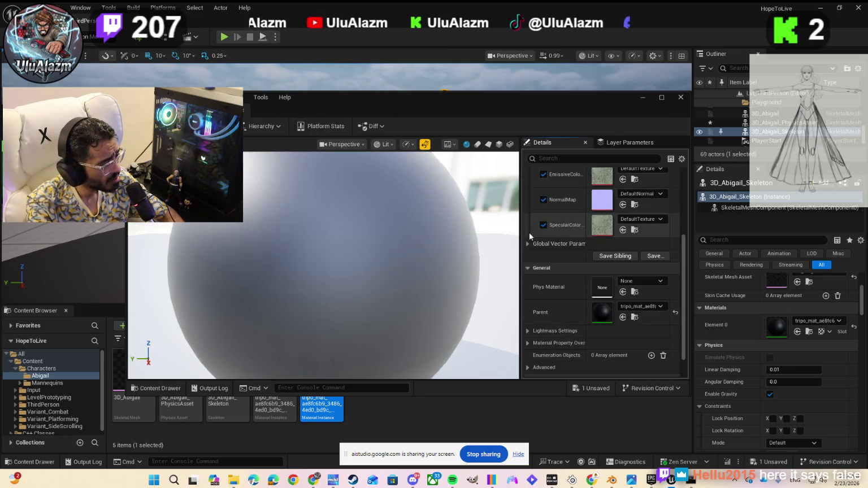
{"action": "scroll", "coordinate": [533, 309], "scroll_direction": "down", "scroll_amount": 2}
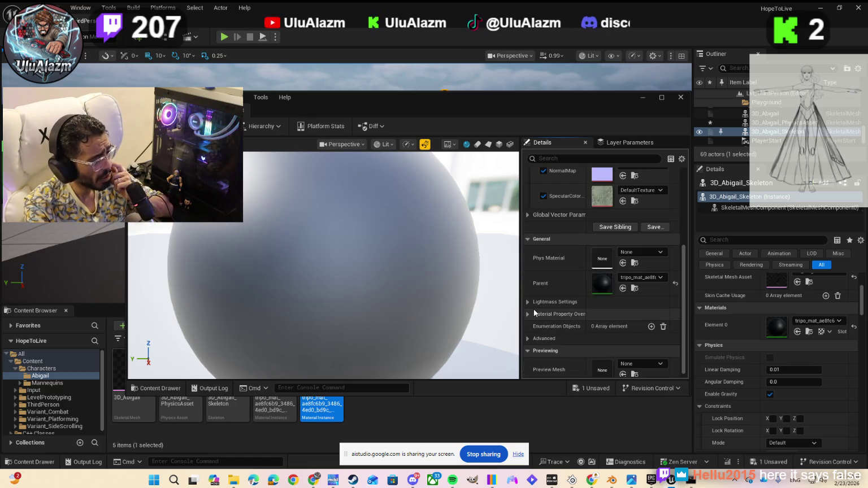
{"action": "scroll", "coordinate": [533, 310], "scroll_direction": "down", "scroll_amount": 1}
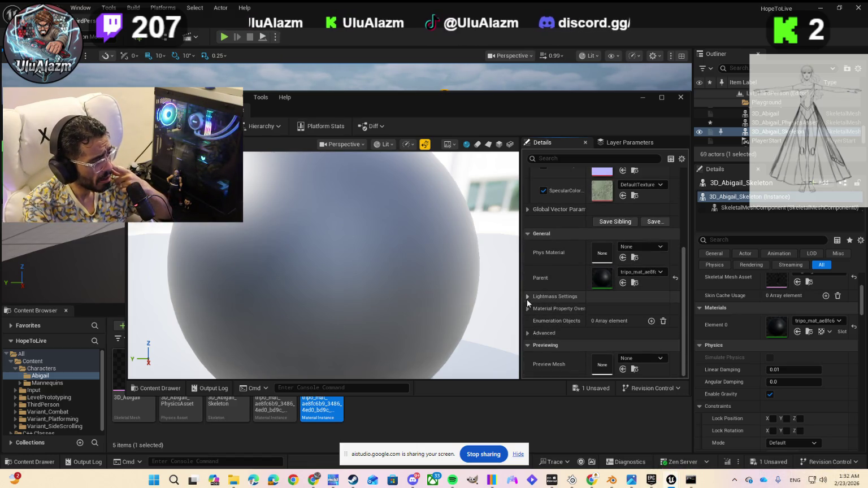
{"action": "scroll", "coordinate": [532, 296], "scroll_direction": "up", "scroll_amount": 5}
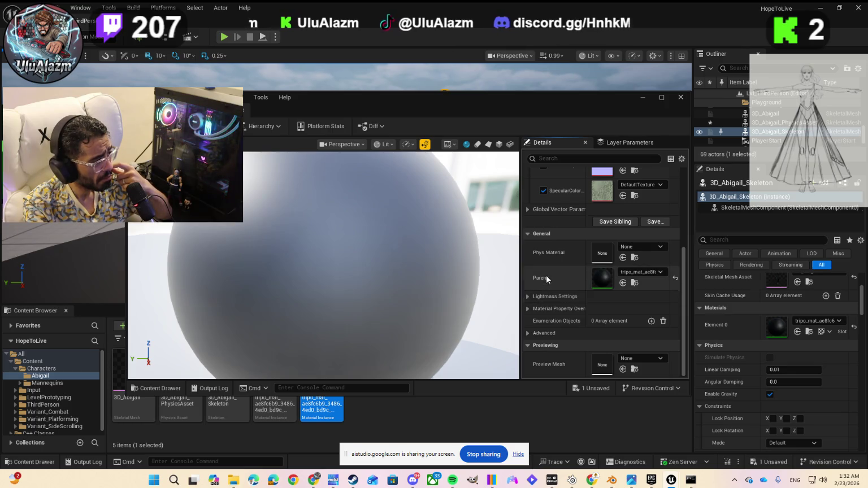
{"action": "scroll", "coordinate": [561, 263], "scroll_direction": "up", "scroll_amount": 1}
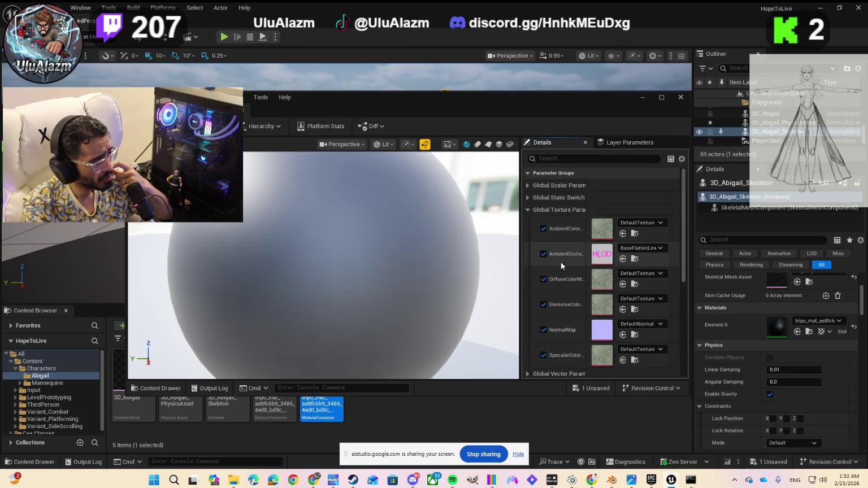
{"action": "left_click", "coordinate": [527, 186]}
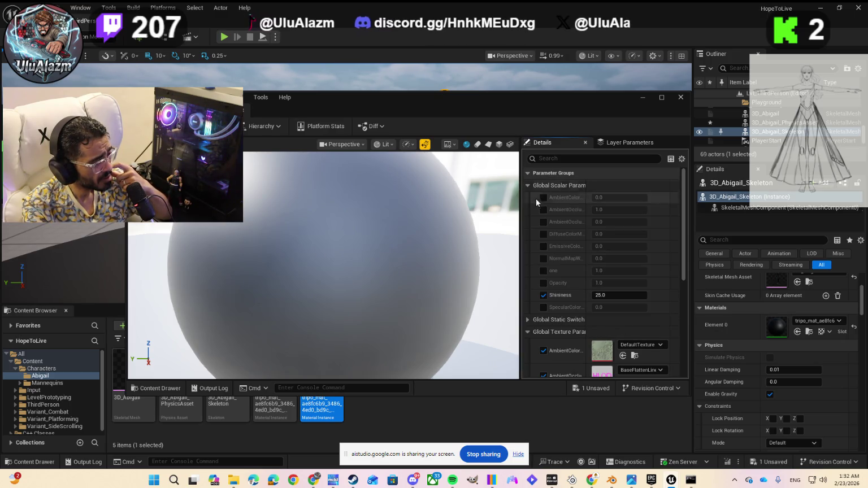
{"action": "left_click", "coordinate": [527, 318]}
{"action": "scroll", "coordinate": [552, 304], "scroll_direction": "down", "scroll_amount": 3}
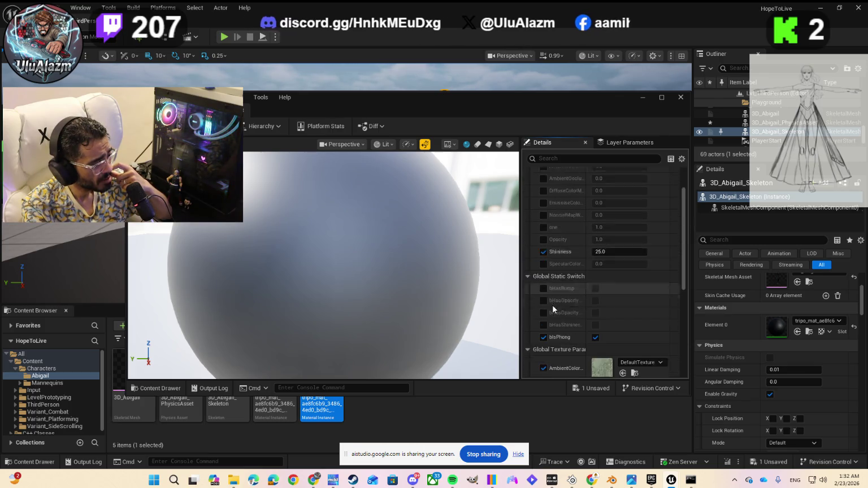
{"action": "scroll", "coordinate": [536, 320], "scroll_direction": "down", "scroll_amount": 3}
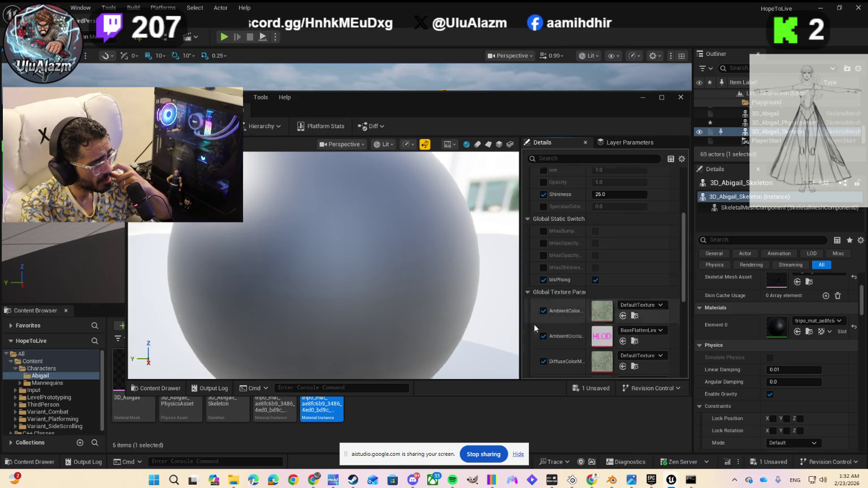
{"action": "scroll", "coordinate": [564, 300], "scroll_direction": "down", "scroll_amount": 5}
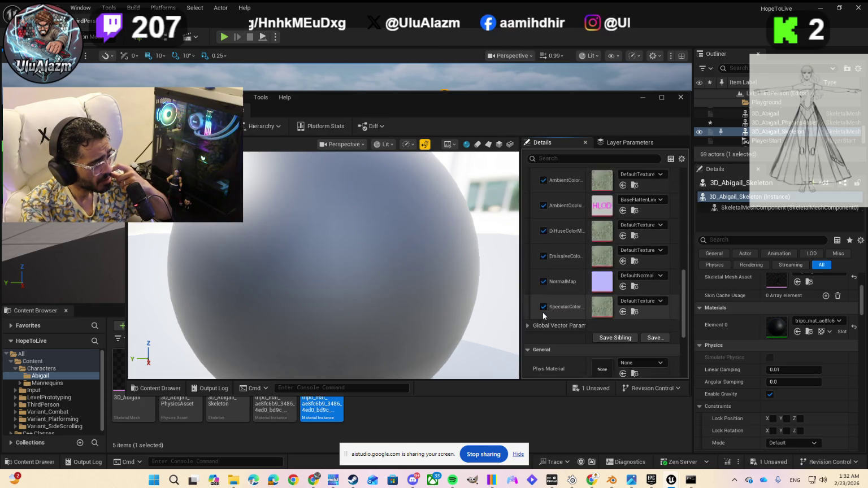
{"action": "left_click", "coordinate": [528, 297]}
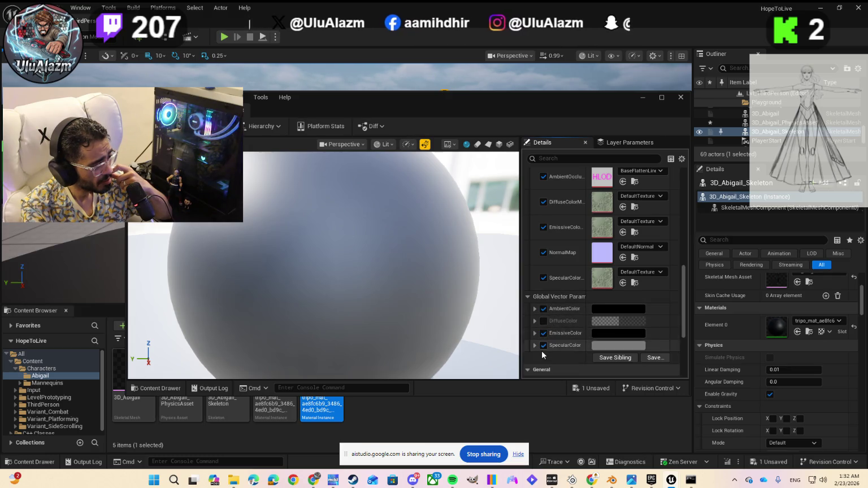
{"action": "scroll", "coordinate": [541, 351], "scroll_direction": "down", "scroll_amount": 3}
{"action": "scroll", "coordinate": [532, 327], "scroll_direction": "down", "scroll_amount": 4}
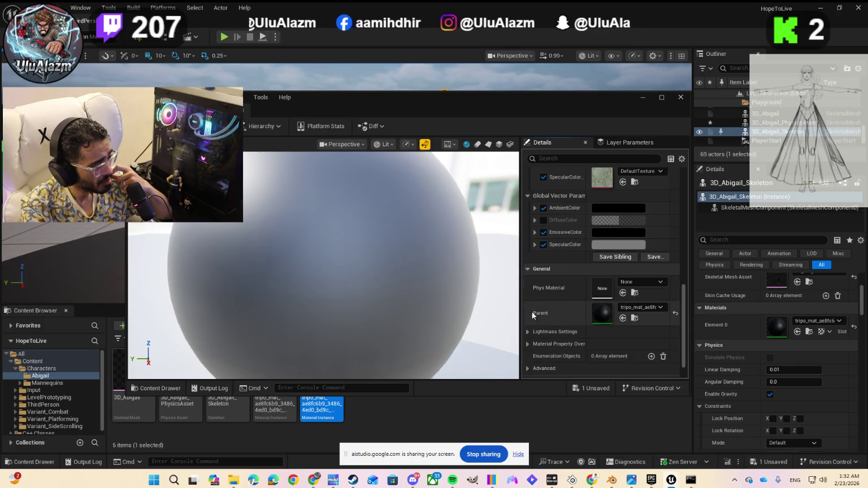
{"action": "left_click", "coordinate": [527, 304]}
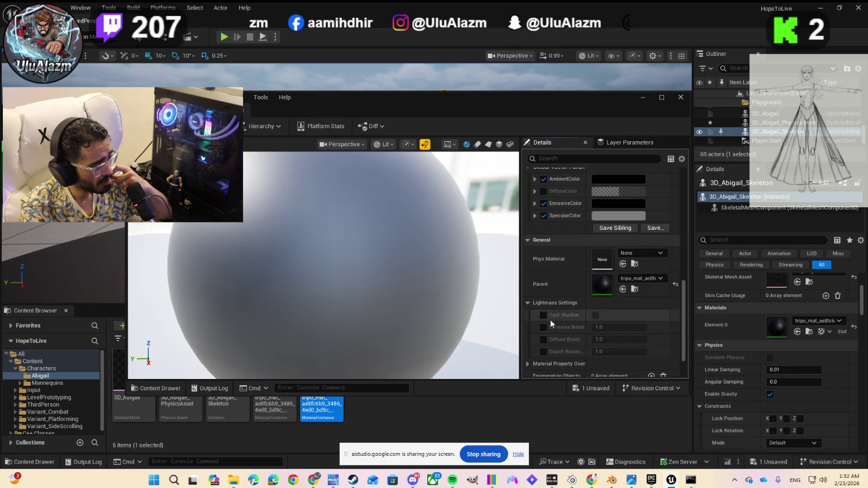
{"action": "scroll", "coordinate": [528, 336], "scroll_direction": "down", "scroll_amount": 2}
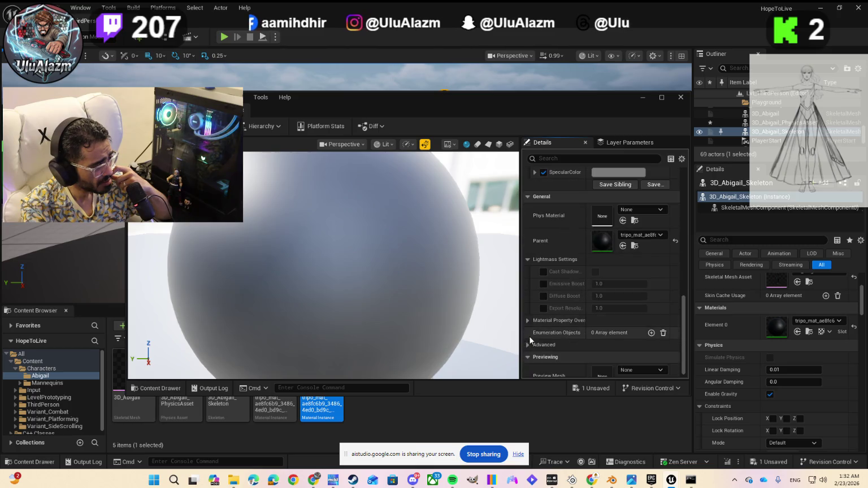
{"action": "left_click", "coordinate": [529, 321]}
Expand both Displacement groups and the Advanced settings to review Nanite Override and Previewing
{"action": "scroll", "coordinate": [546, 312], "scroll_direction": "down", "scroll_amount": 2}
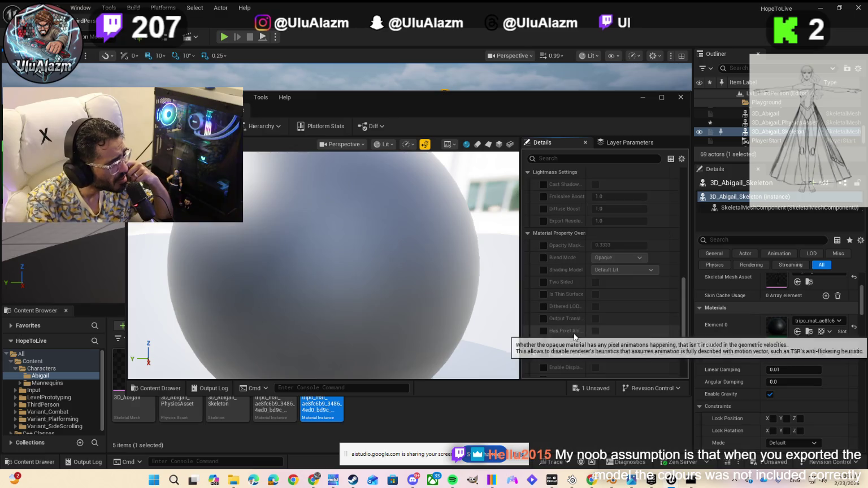
{"action": "scroll", "coordinate": [577, 299], "scroll_direction": "down", "scroll_amount": 2}
{"action": "scroll", "coordinate": [623, 312], "scroll_direction": "down", "scroll_amount": 2}
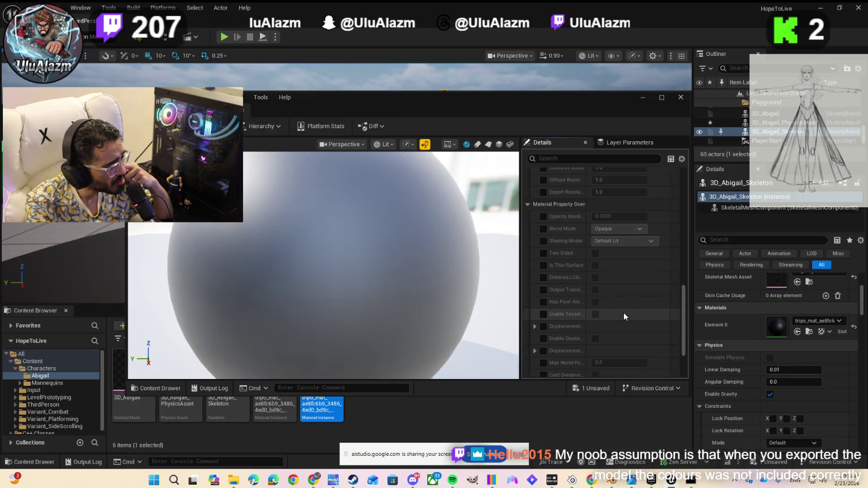
{"action": "left_click", "coordinate": [533, 327]}
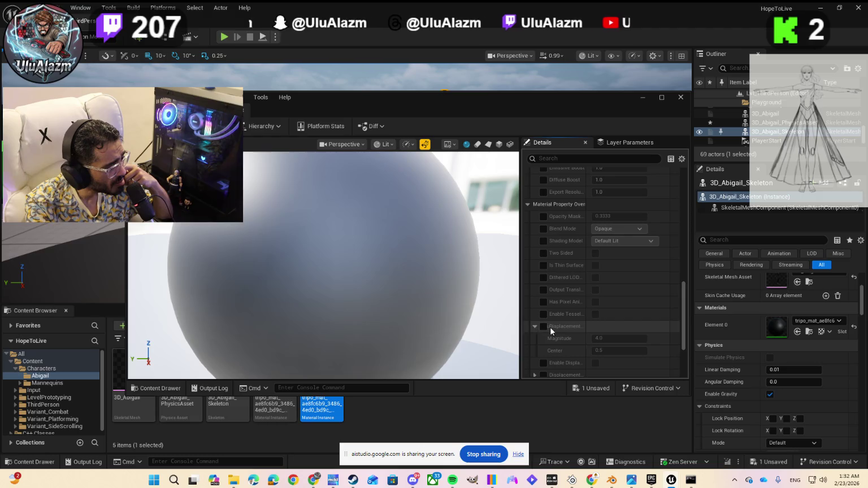
{"action": "scroll", "coordinate": [550, 326], "scroll_direction": "down", "scroll_amount": 2}
{"action": "left_click", "coordinate": [533, 332]}
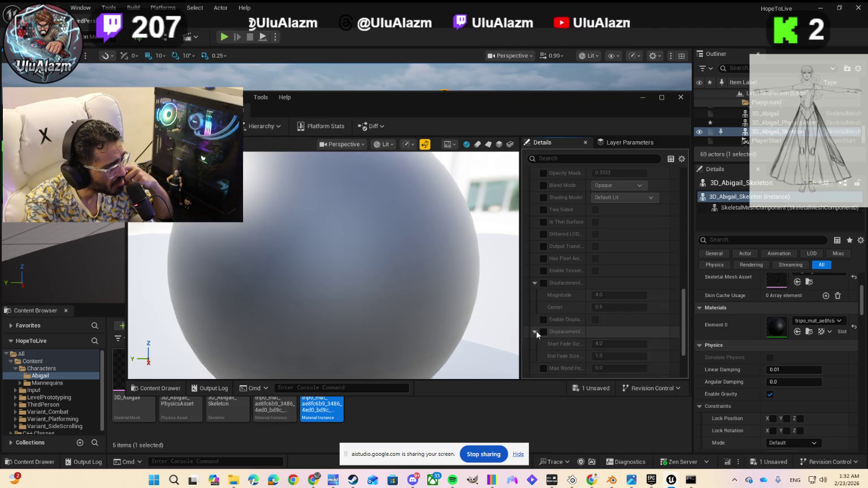
{"action": "scroll", "coordinate": [591, 334], "scroll_direction": "down", "scroll_amount": 3}
{"action": "left_click", "coordinate": [541, 313]}
{"action": "scroll", "coordinate": [591, 346], "scroll_direction": "down", "scroll_amount": 1}
{"action": "left_click", "coordinate": [537, 342]}
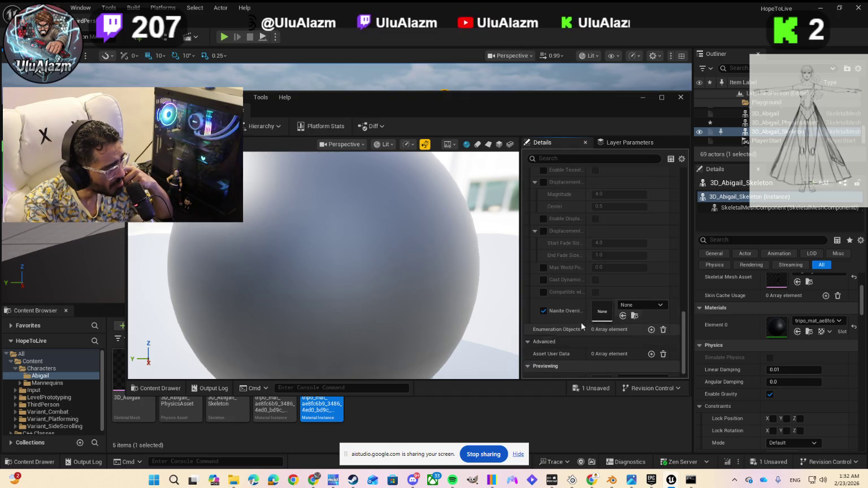
{"action": "scroll", "coordinate": [580, 323], "scroll_direction": "down", "scroll_amount": 1}
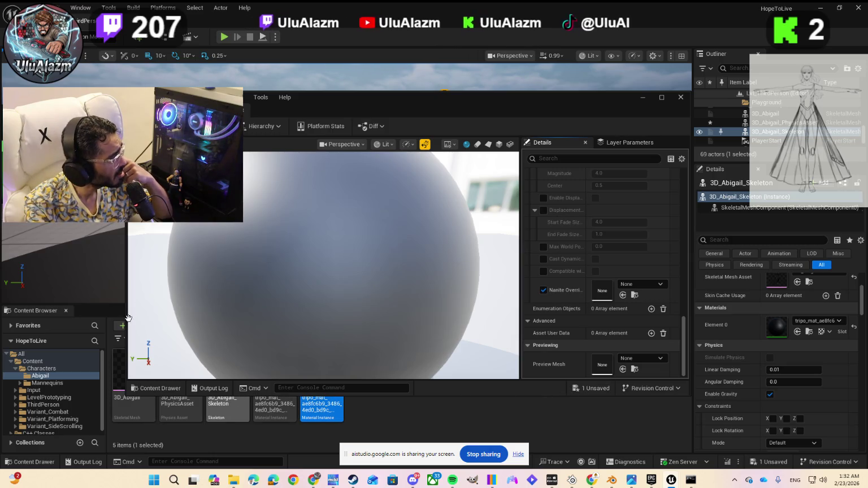
Look through the viewport's Lit view-mode submenus
{"action": "left_click", "coordinate": [381, 144]}
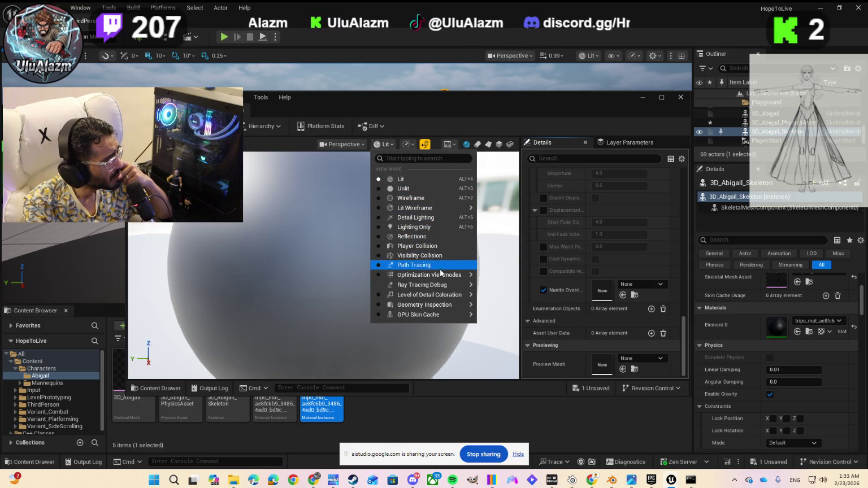
{"action": "mouse_move", "coordinate": [440, 276]}
{"action": "mouse_move", "coordinate": [429, 317]}
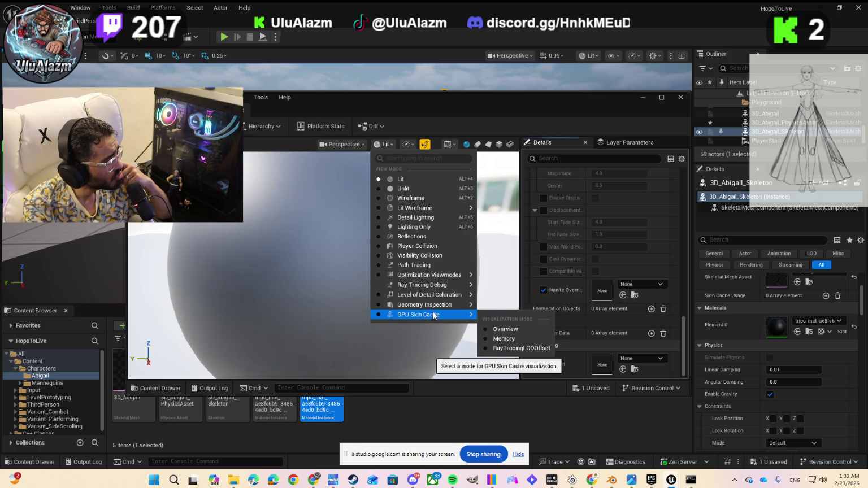
{"action": "mouse_move", "coordinate": [458, 307]}
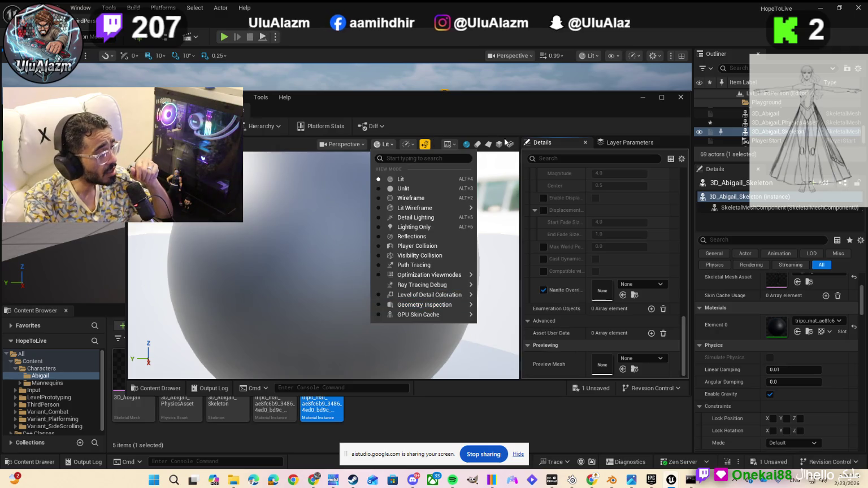
Leave the view mode unchanged, close the material instance editor, and return to Blender
{"action": "left_click", "coordinate": [604, 112]}
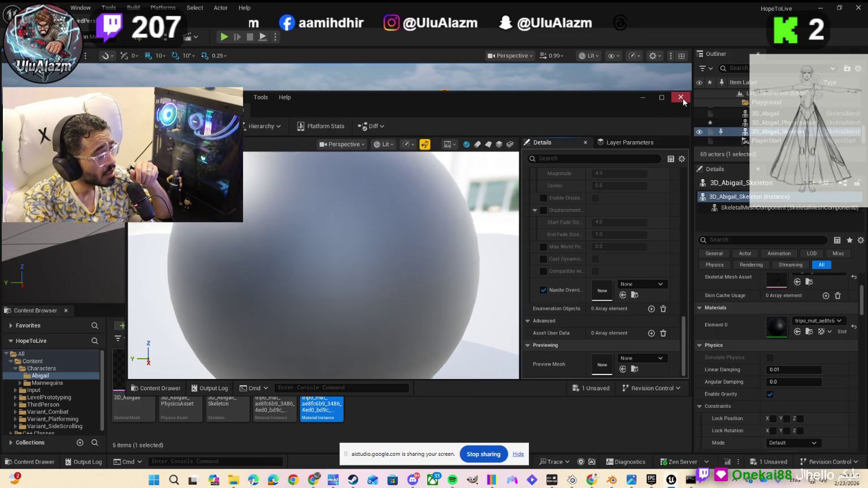
{"action": "left_click", "coordinate": [682, 98]}
{"action": "left_click", "coordinate": [611, 480]}
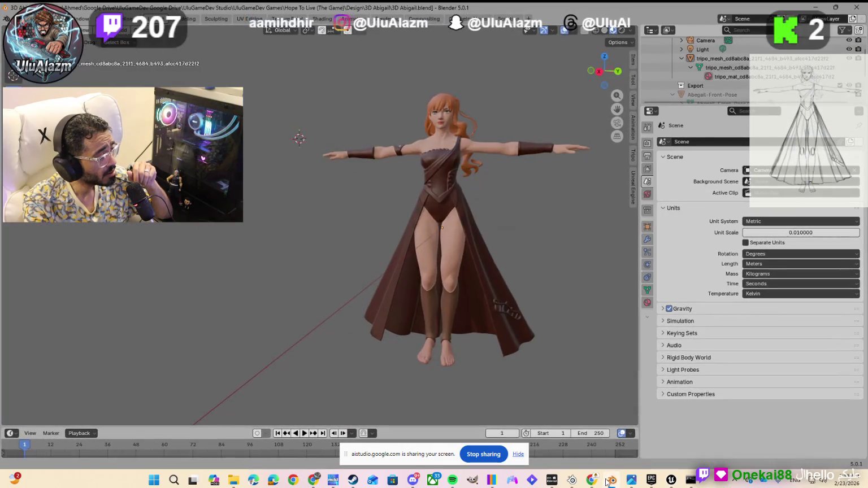
Show the Unreal Engine Assets Exporter sidebar panel, briefly expanding and collapsing its Camera tools
{"action": "left_click", "coordinate": [632, 187]}
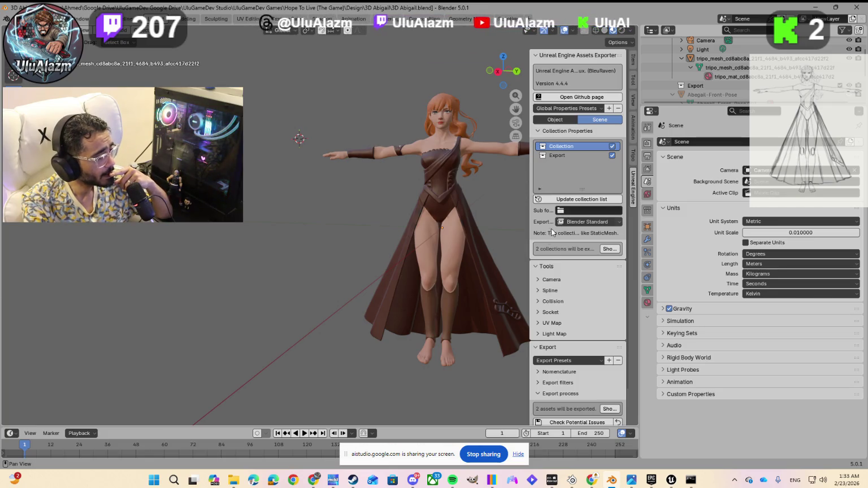
{"action": "left_click", "coordinate": [538, 280]}
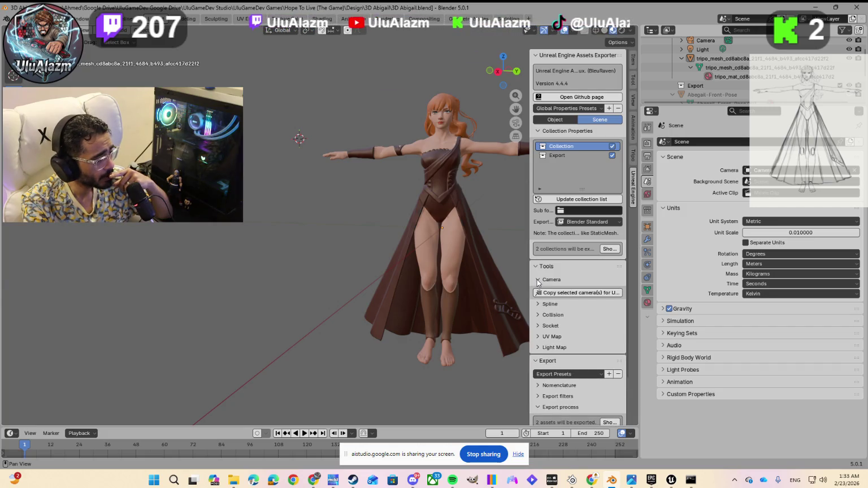
{"action": "left_click", "coordinate": [537, 279]}
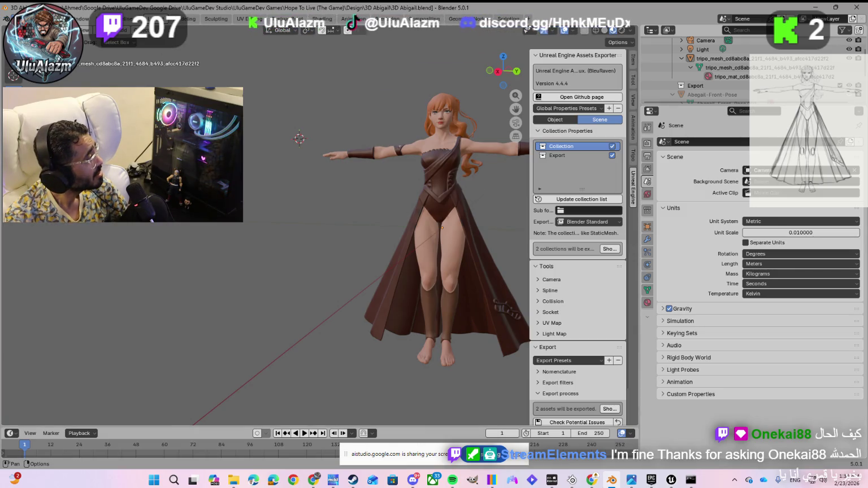
Open the FBX export dialog for 3D Abigail.fbx and review its settings: scale 1.00, -Z forward, Y up
{"action": "left_click", "coordinate": [18, 18]}
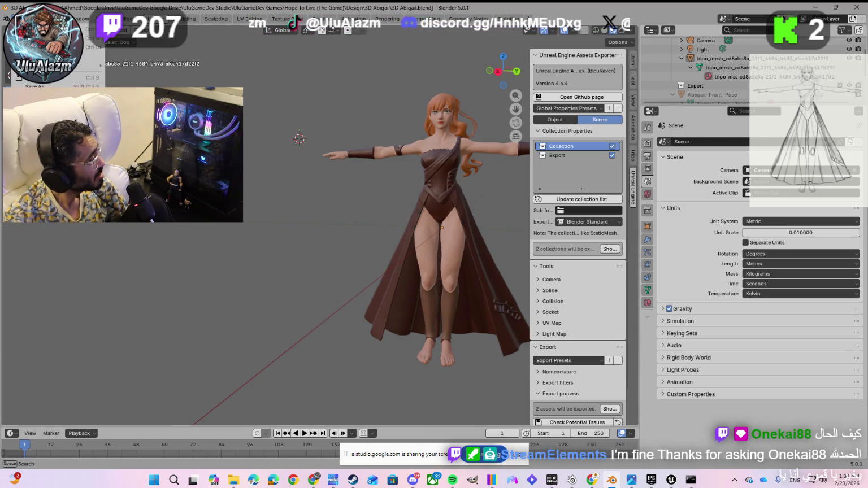
{"action": "left_click", "coordinate": [130, 229]}
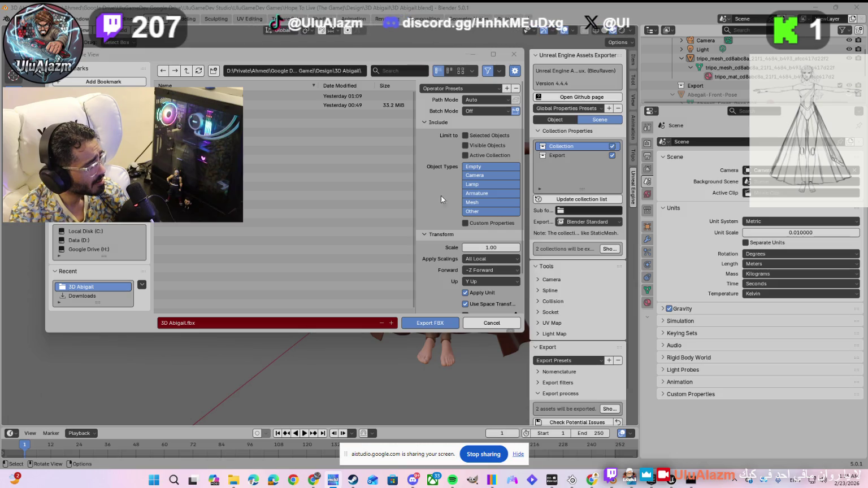
{"action": "scroll", "coordinate": [440, 196], "scroll_direction": "down", "scroll_amount": 2}
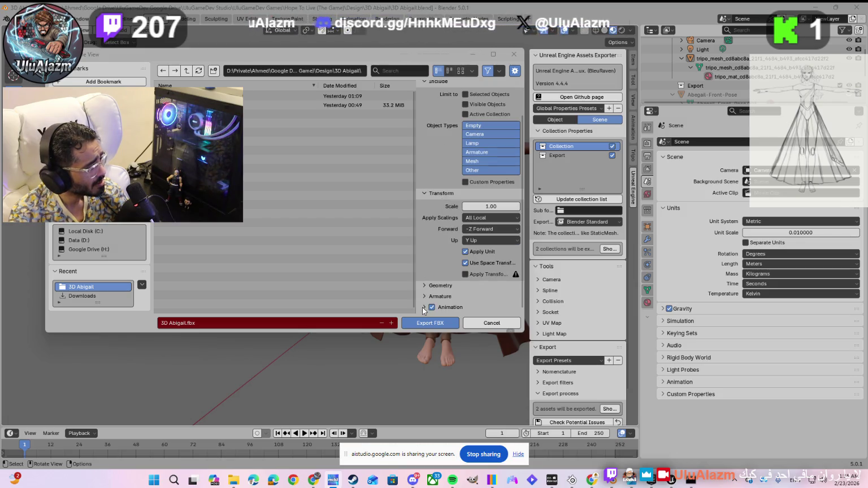
{"action": "scroll", "coordinate": [429, 276], "scroll_direction": "up", "scroll_amount": 2}
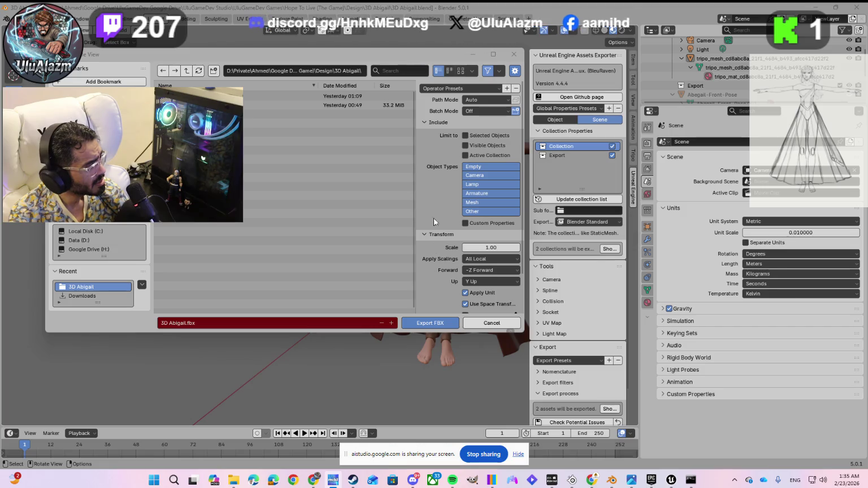
{"action": "scroll", "coordinate": [438, 215], "scroll_direction": "down", "scroll_amount": 2}
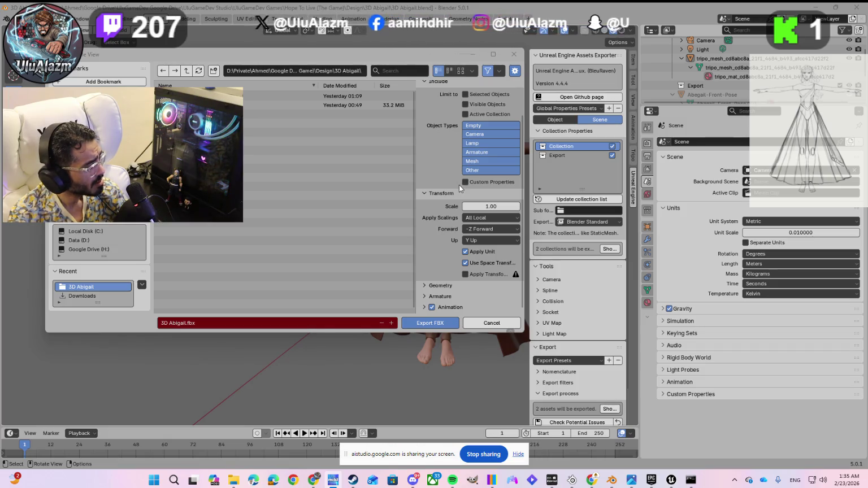
{"action": "scroll", "coordinate": [456, 179], "scroll_direction": "up", "scroll_amount": 1}
{"action": "scroll", "coordinate": [456, 178], "scroll_direction": "up", "scroll_amount": 1}
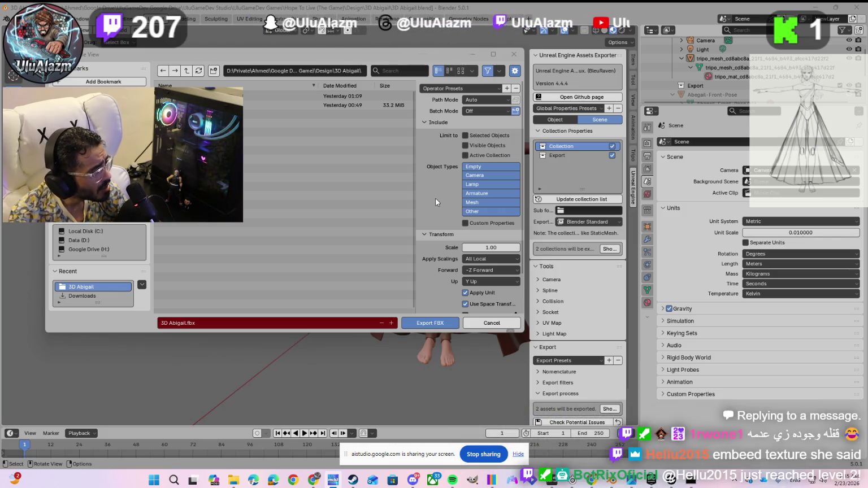
{"action": "scroll", "coordinate": [435, 198], "scroll_direction": "down", "scroll_amount": 2}
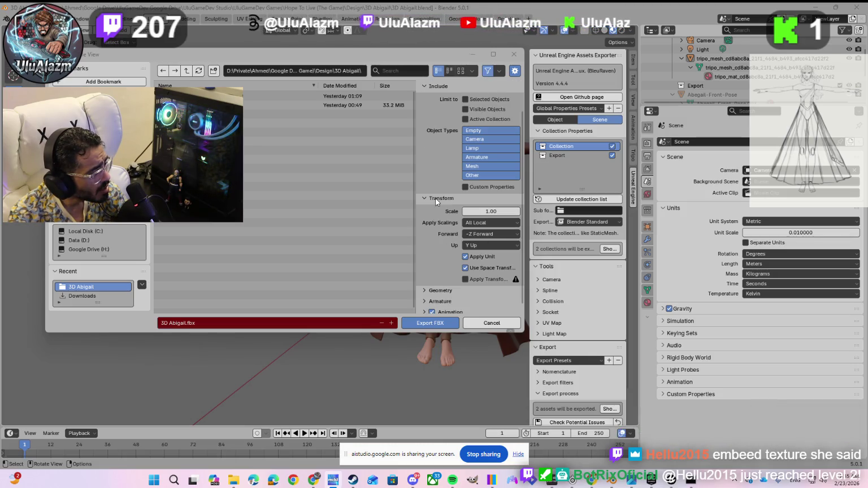
{"action": "scroll", "coordinate": [435, 202], "scroll_direction": "down", "scroll_amount": 1}
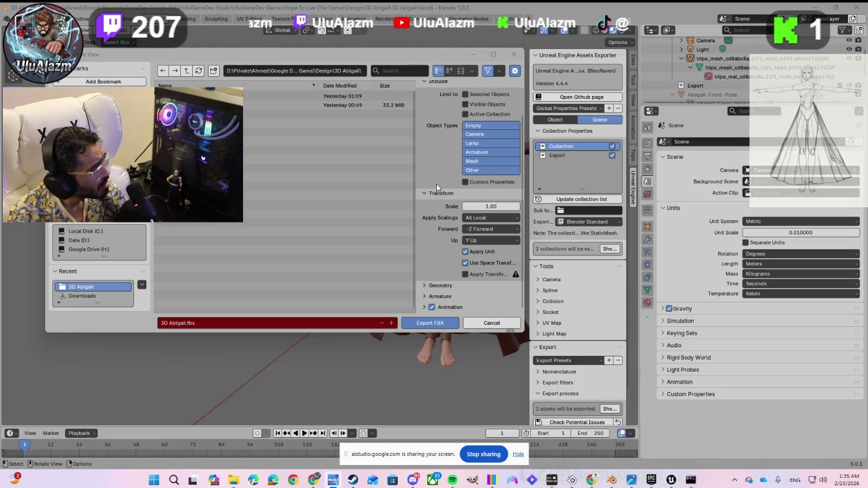
{"action": "scroll", "coordinate": [439, 186], "scroll_direction": "up", "scroll_amount": 3}
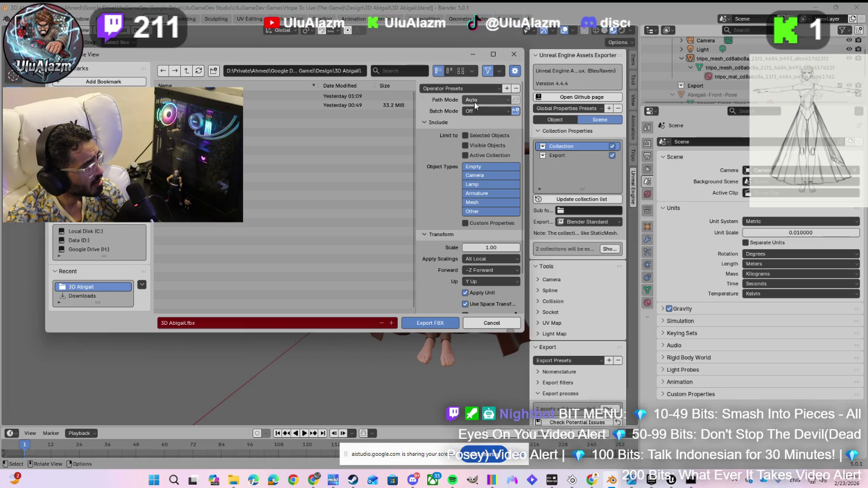
{"action": "scroll", "coordinate": [431, 165], "scroll_direction": "down", "scroll_amount": 1}
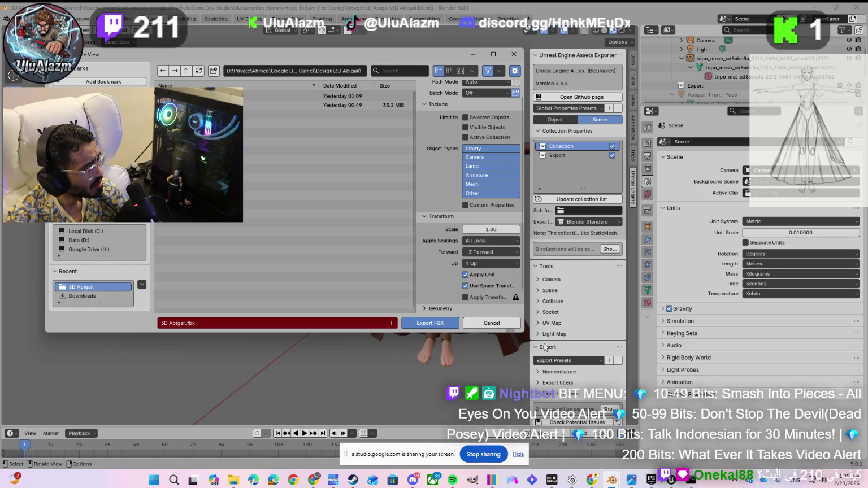
{"action": "scroll", "coordinate": [454, 212], "scroll_direction": "down", "scroll_amount": 2}
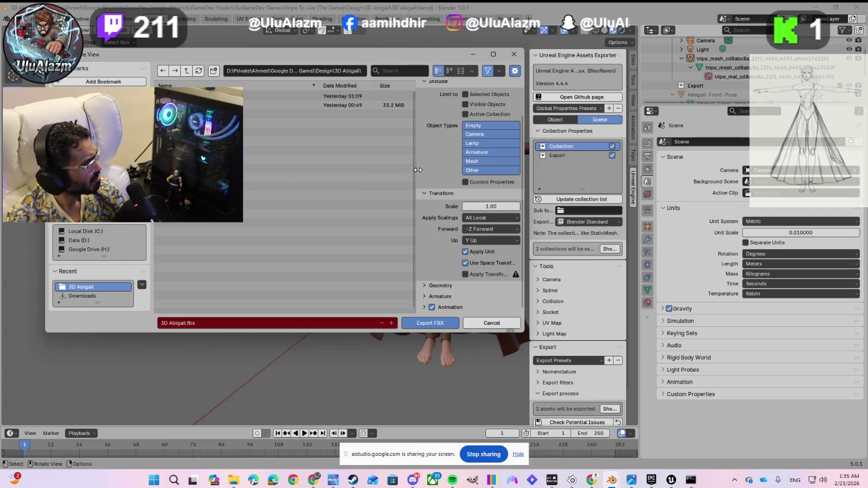
{"action": "scroll", "coordinate": [438, 167], "scroll_direction": "up", "scroll_amount": 2}
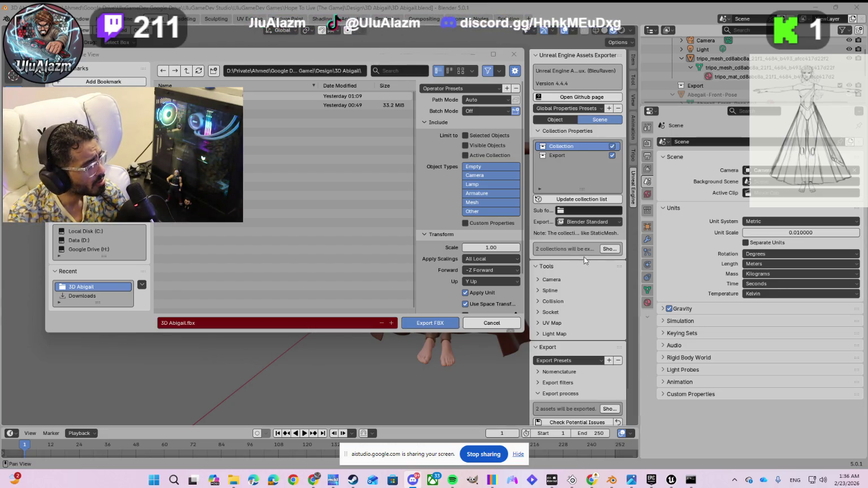
Set the FBX texture path mode to copy the texture files into the export
{"action": "left_click", "coordinate": [483, 97]}
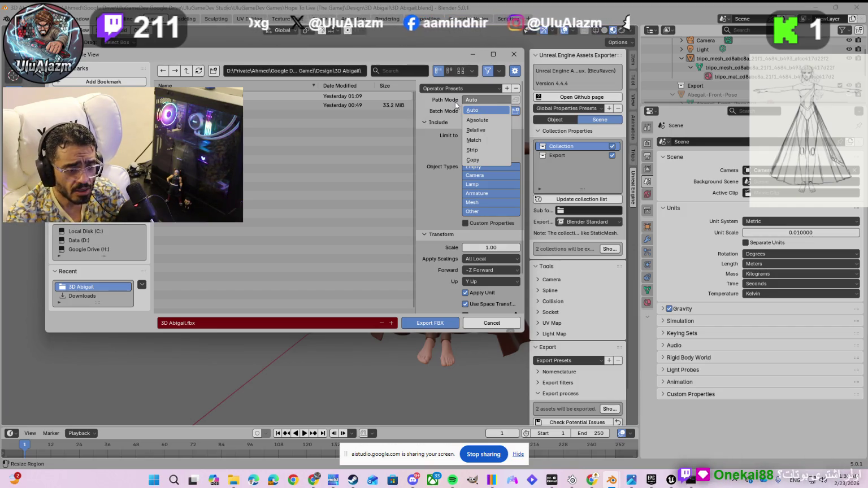
{"action": "left_click", "coordinate": [482, 161]}
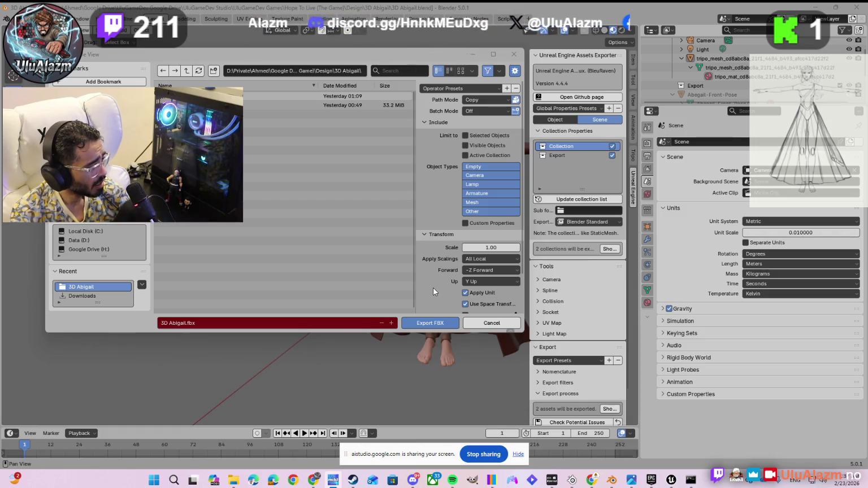
{"action": "scroll", "coordinate": [433, 290], "scroll_direction": "down", "scroll_amount": 2}
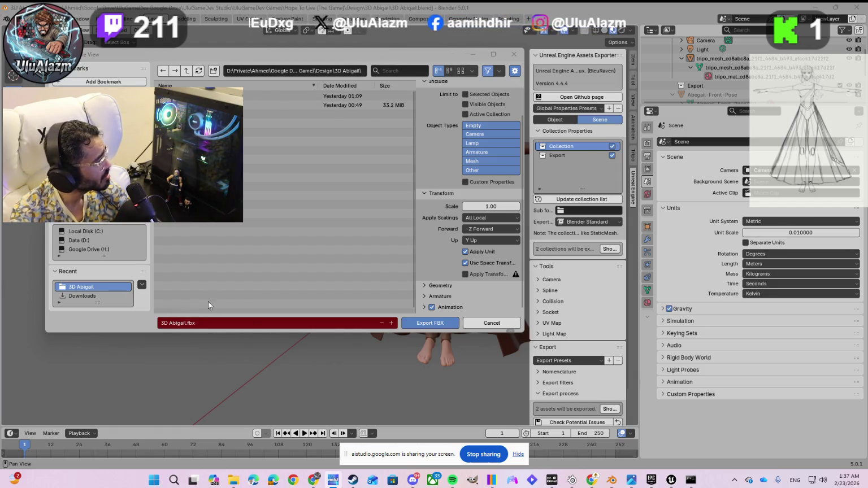
Rename the file to '3D Abigail - with textures.fbx' and export it
{"action": "left_click", "coordinate": [184, 324]}
{"action": "key", "text": "Left"}
{"action": "key", "text": "Right"}
{"action": "key", "text": "Right"}
{"action": "key", "text": "Right"}
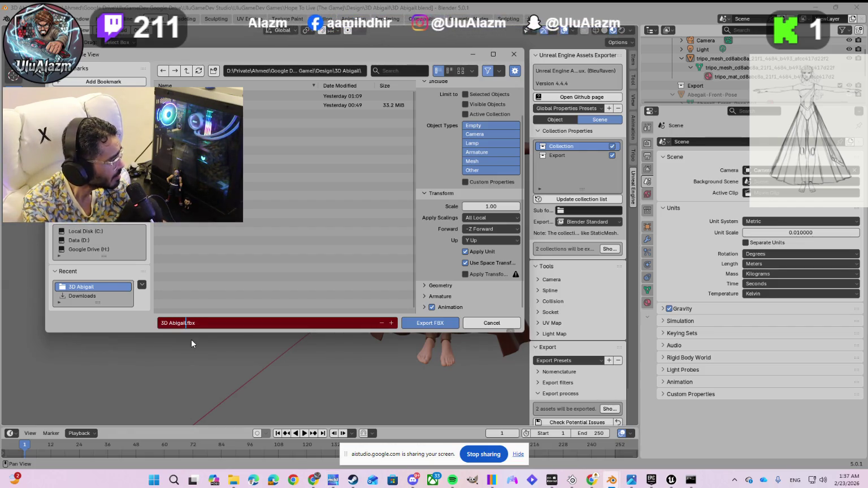
{"action": "type", "text": "-"}
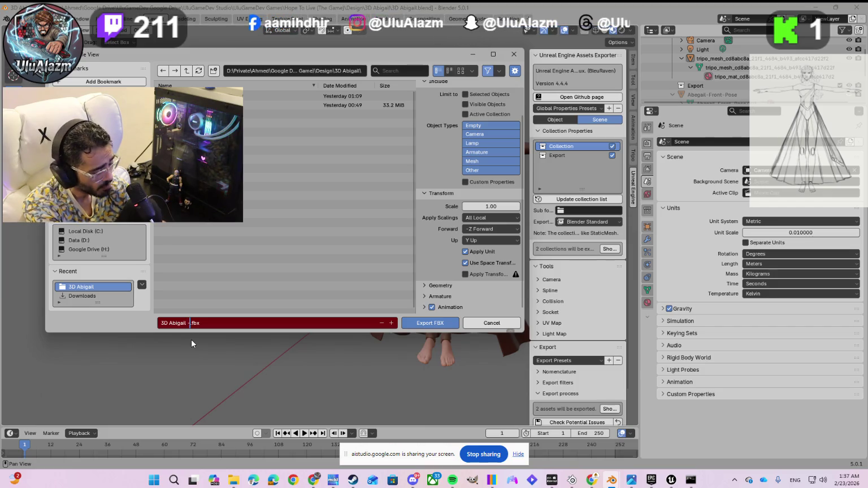
{"action": "type", "text": " with textu"}
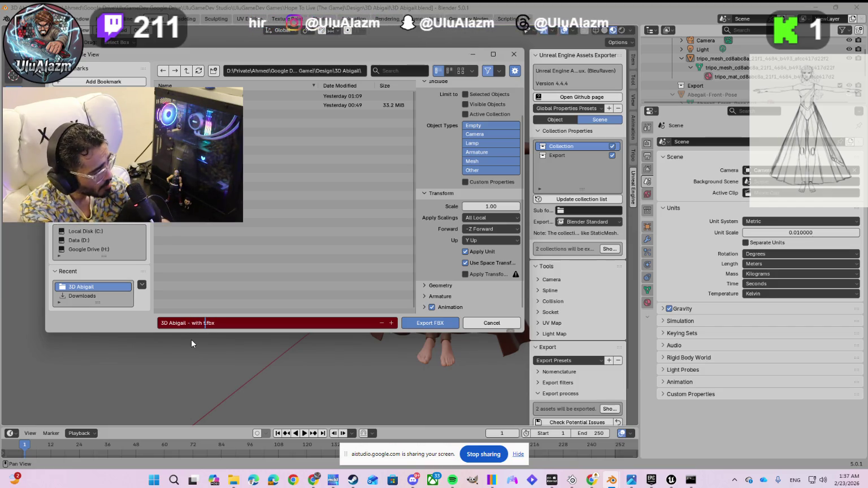
{"action": "type", "text": "res"}
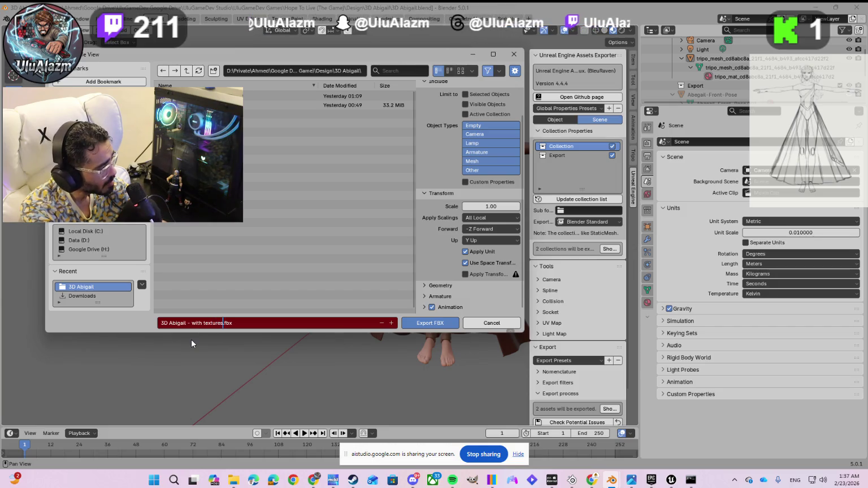
{"action": "key", "text": "Return"}
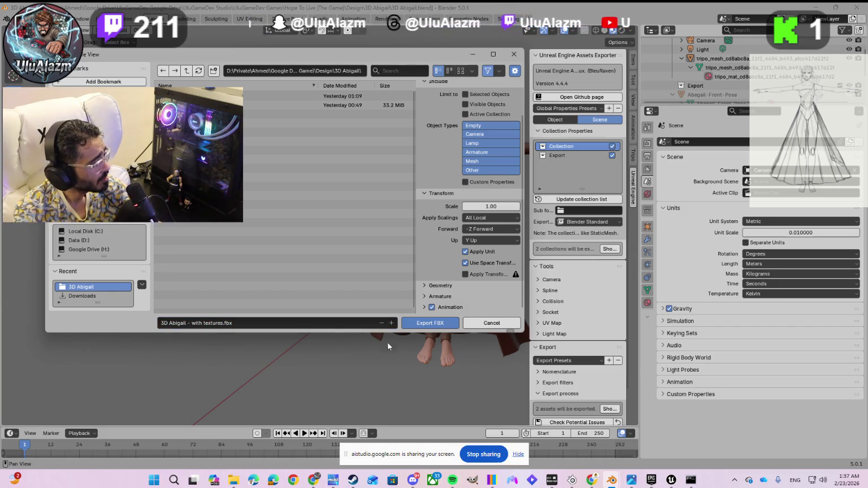
{"action": "left_click", "coordinate": [425, 325]}
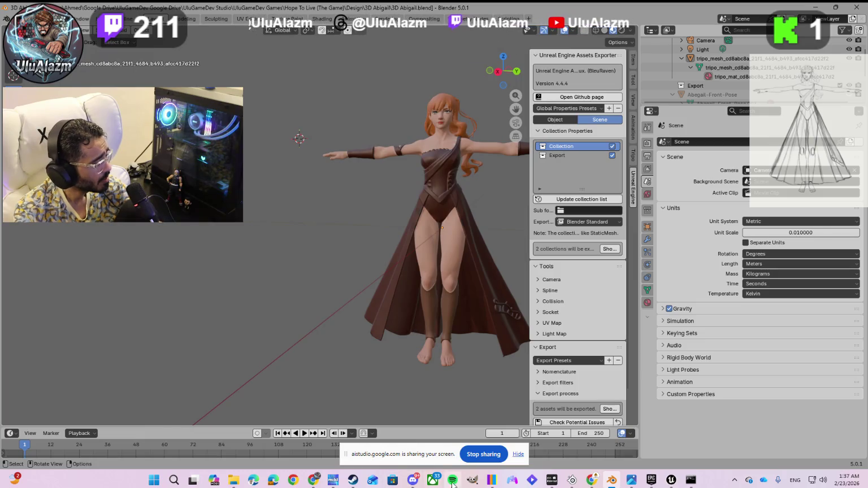
{"action": "left_click", "coordinate": [671, 480]}
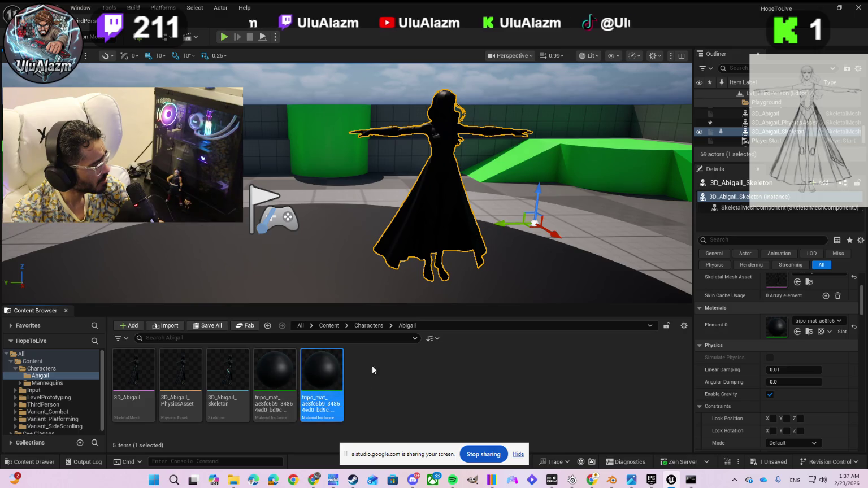
Import the textured Abigail FBX from Design > 3D Abigail into the Abigail folder with current settings
{"action": "left_click", "coordinate": [163, 326]}
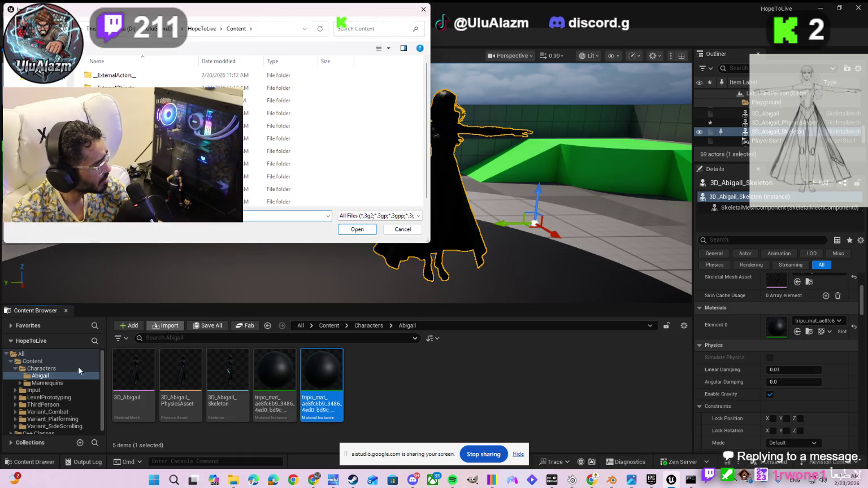
{"action": "left_click", "coordinate": [33, 84]}
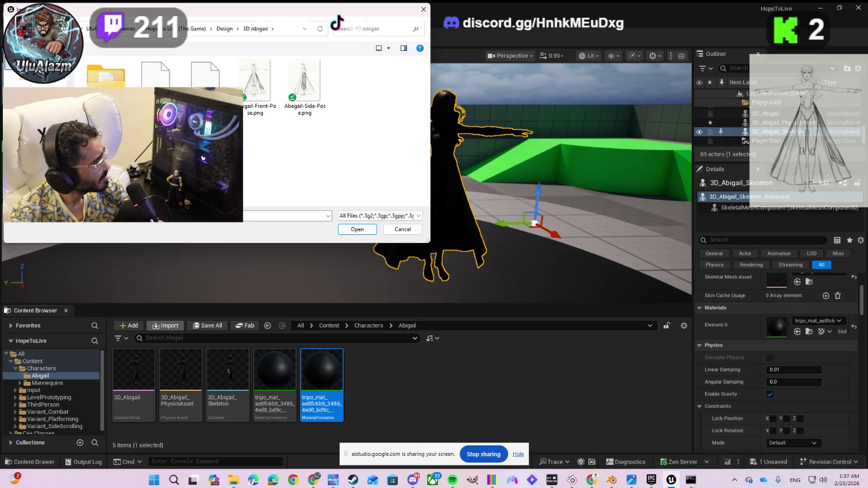
{"action": "double_click", "coordinate": [155, 73]}
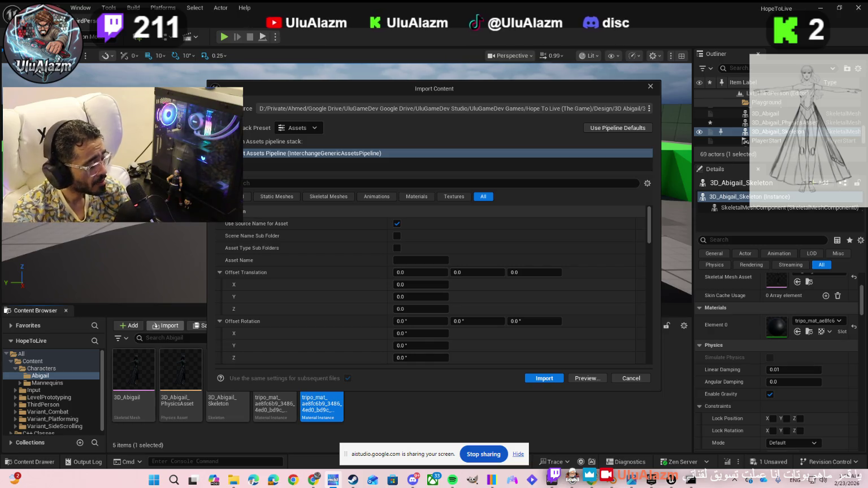
{"action": "key", "text": "Return"}
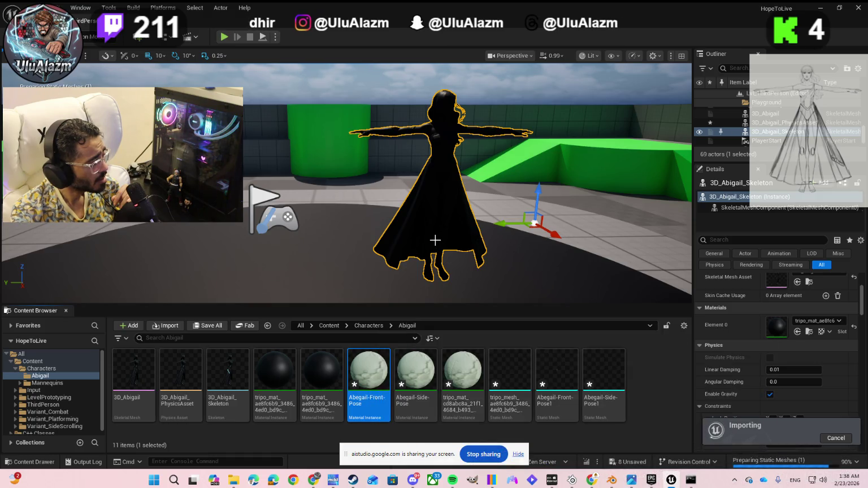
Drag the Abegail-Front-Pose material onto the character and check the import warnings
{"action": "left_click_drag", "start_coordinate": [386, 362], "coordinate": [438, 213]}
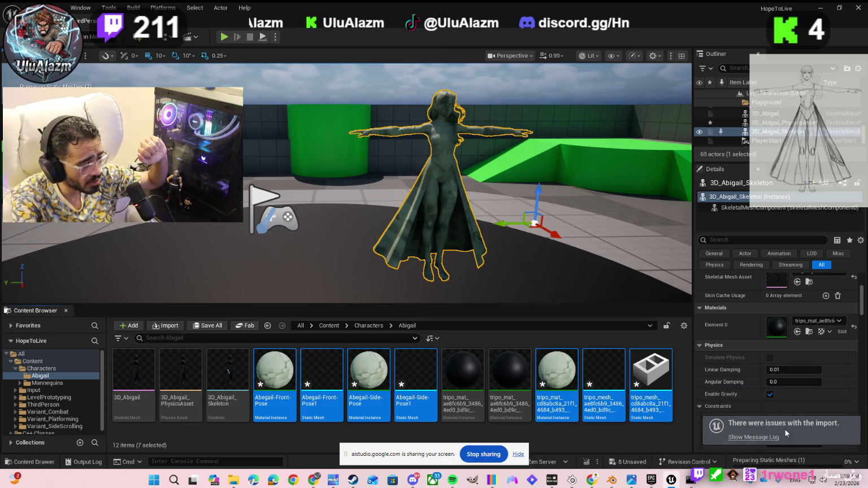
{"action": "left_click", "coordinate": [751, 439]}
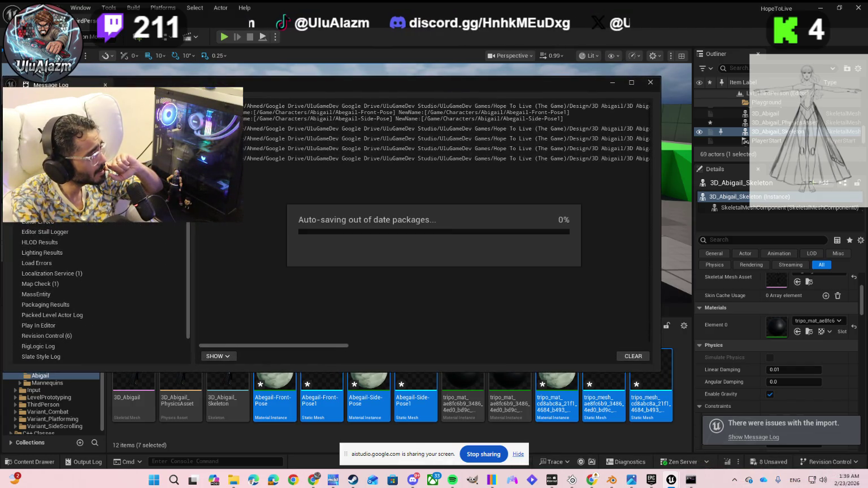
{"action": "left_click_drag", "start_coordinate": [660, 371], "coordinate": [849, 395]}
{"action": "left_click", "coordinate": [820, 83]}
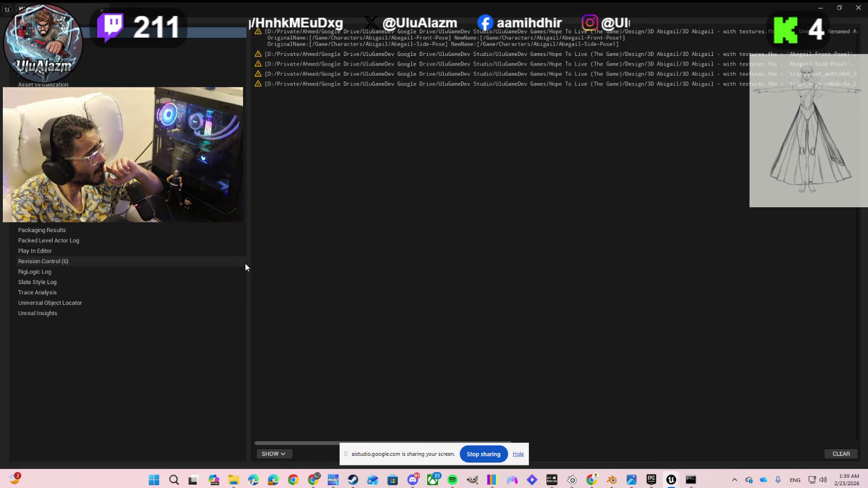
{"action": "left_click_drag", "start_coordinate": [248, 263], "coordinate": [104, 263]}
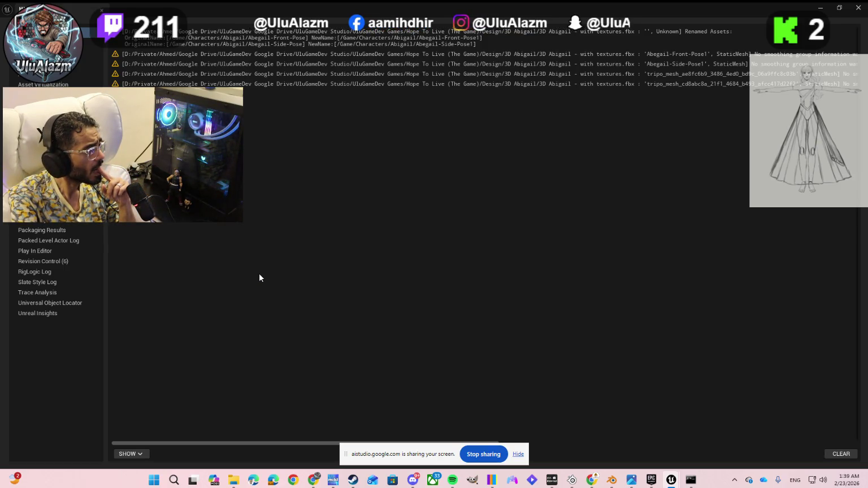
{"action": "left_click", "coordinate": [851, 8]}
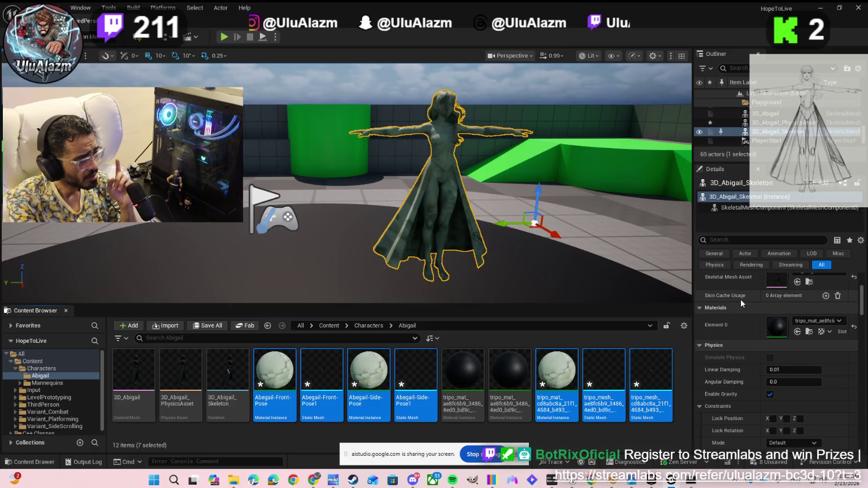
{"action": "mouse_move", "coordinate": [738, 213]}
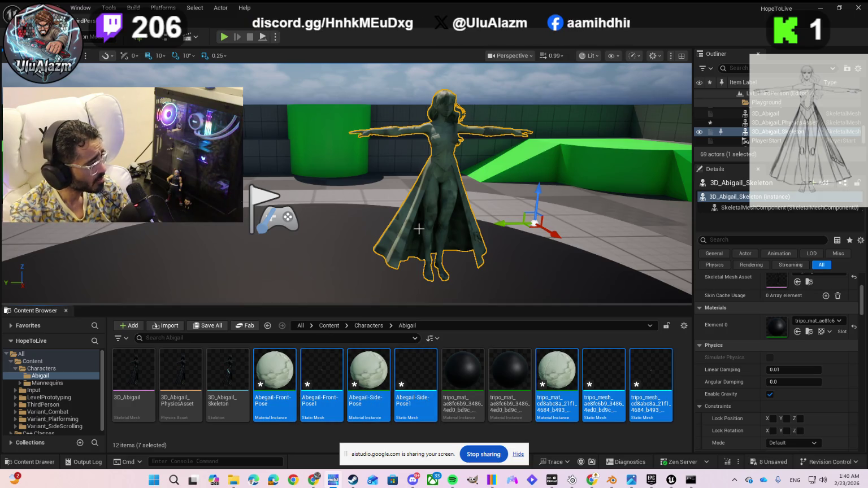
{"action": "mouse_move", "coordinate": [288, 375]}
{"action": "left_mouse_down"}
{"action": "mouse_move", "coordinate": [449, 213]}
{"action": "mouse_move", "coordinate": [757, 223]}
{"action": "mouse_move", "coordinate": [758, 208]}
{"action": "mouse_move", "coordinate": [748, 223]}
{"action": "left_mouse_up"}
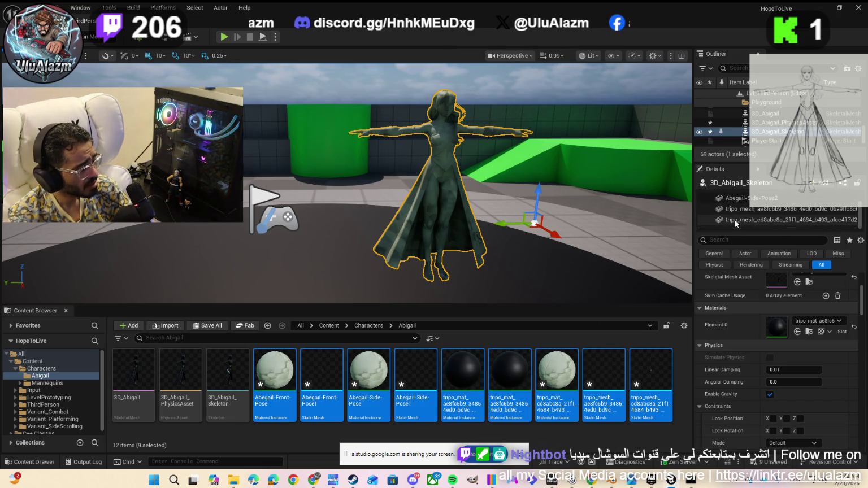
Enlarge the component tree, select Abegail-Front-Pose2, then open the 3D_Abigail_Skeleton asset
{"action": "scroll", "coordinate": [730, 218], "scroll_direction": "up", "scroll_amount": 2}
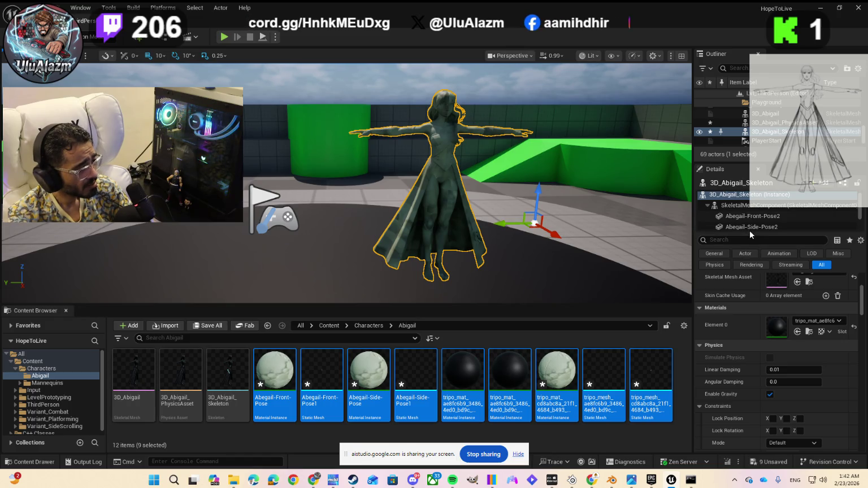
{"action": "left_click_drag", "start_coordinate": [749, 232], "coordinate": [748, 294]}
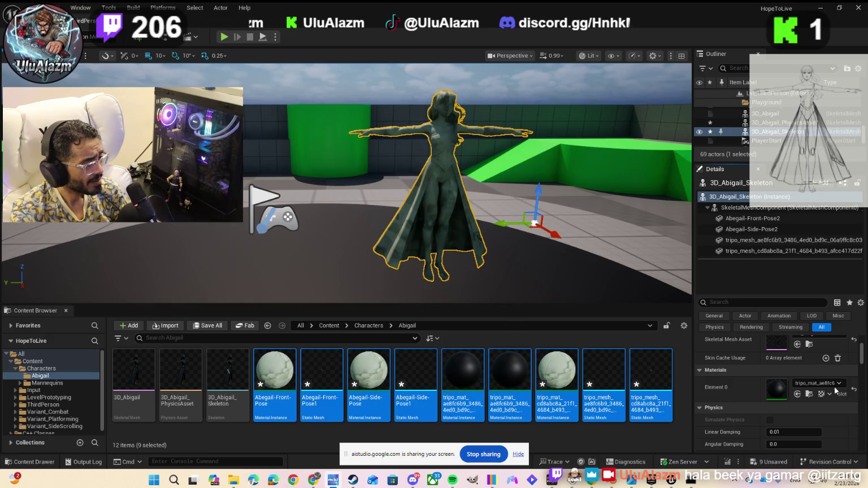
{"action": "left_click", "coordinate": [751, 218]}
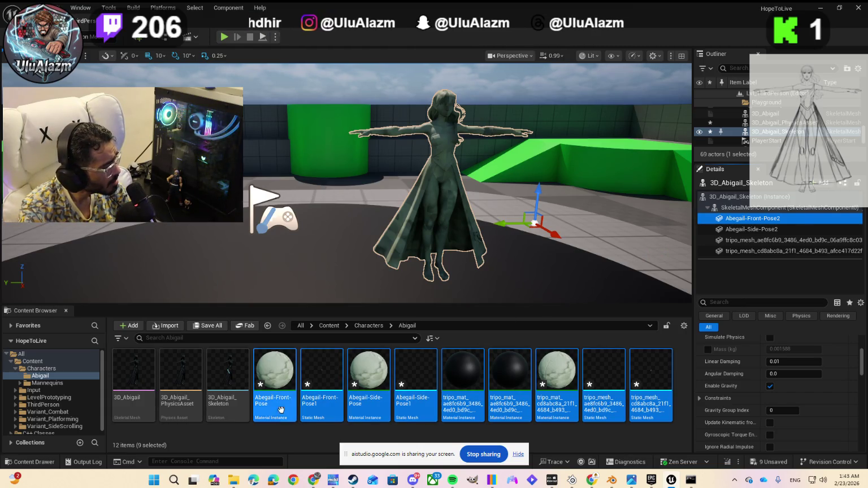
{"action": "mouse_move", "coordinate": [286, 379]}
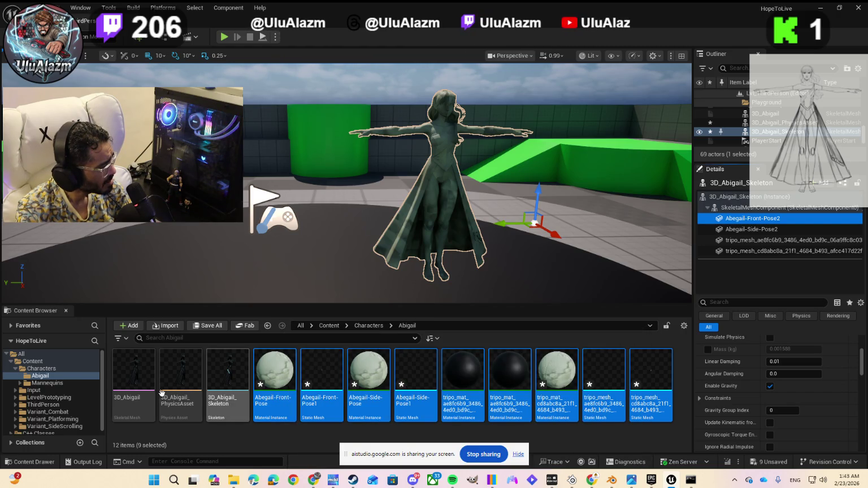
{"action": "double_click", "coordinate": [231, 375]}
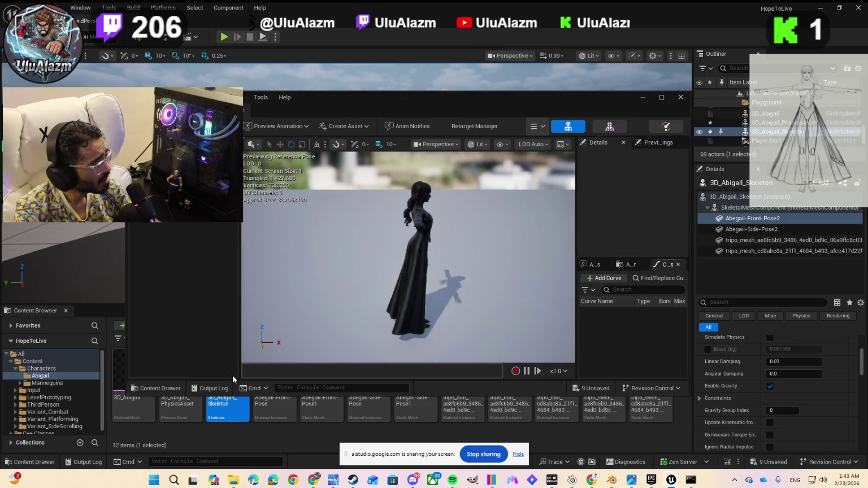
Move the Skeleton editor window aside and select the Abegail-Front-Pose2 and Abegail-Side-Pose2 components
{"action": "left_click_drag", "start_coordinate": [580, 98], "coordinate": [490, 77]}
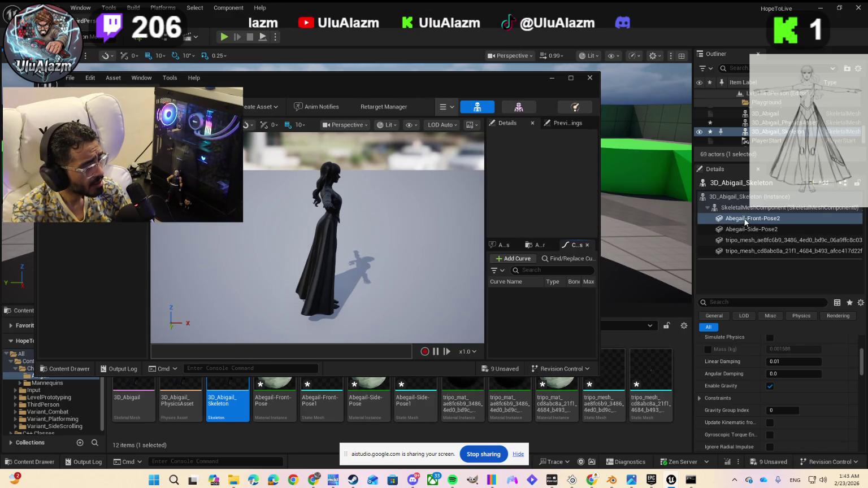
{"action": "left_click", "coordinate": [745, 218]}
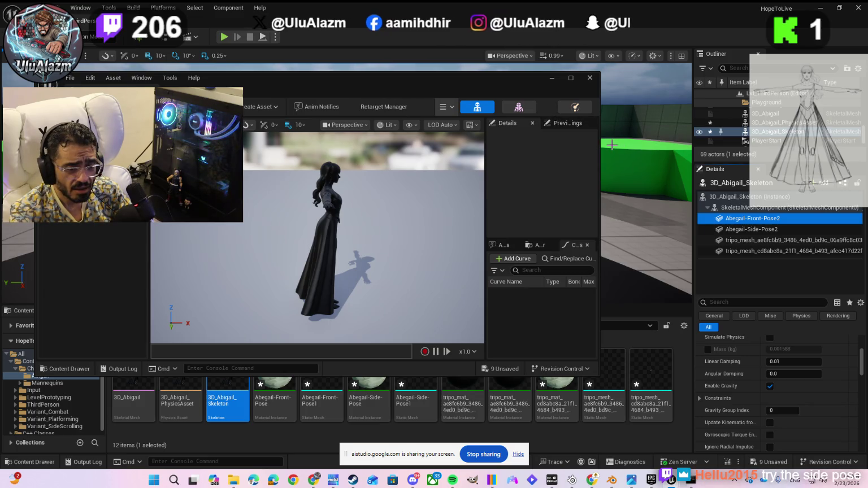
{"action": "left_click", "coordinate": [731, 228]}
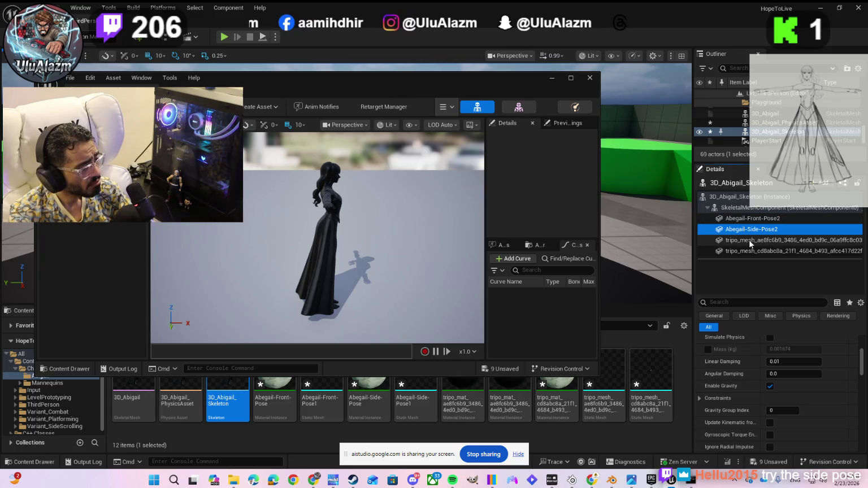
Select the first tripo_mesh component under the skeletal mesh to view its Static Mesh properties
{"action": "left_click", "coordinate": [539, 170]}
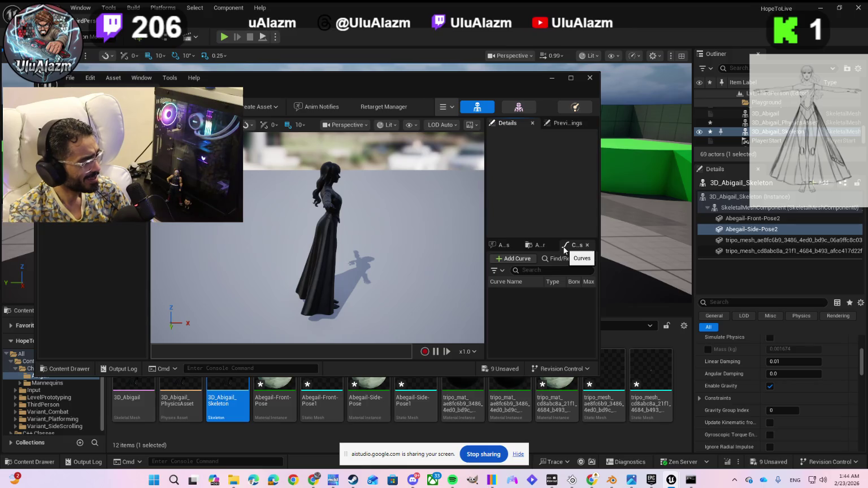
{"action": "left_click", "coordinate": [553, 124]}
{"action": "left_click", "coordinate": [518, 124]}
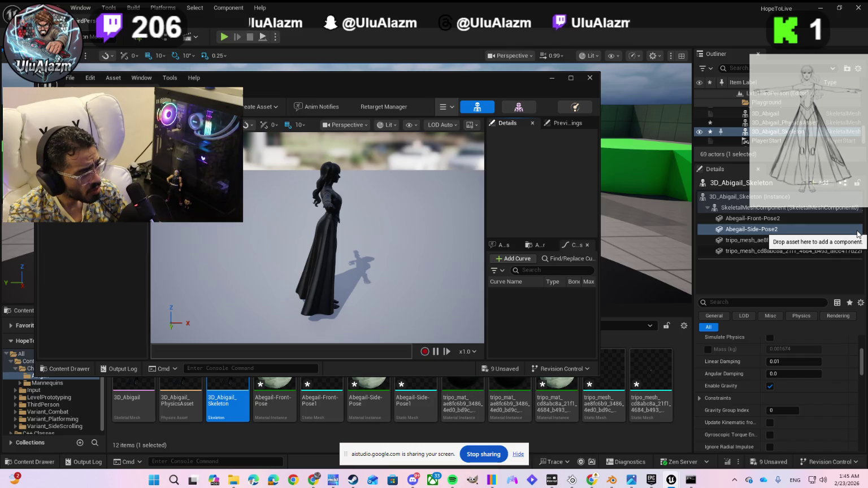
{"action": "left_click", "coordinate": [746, 240]}
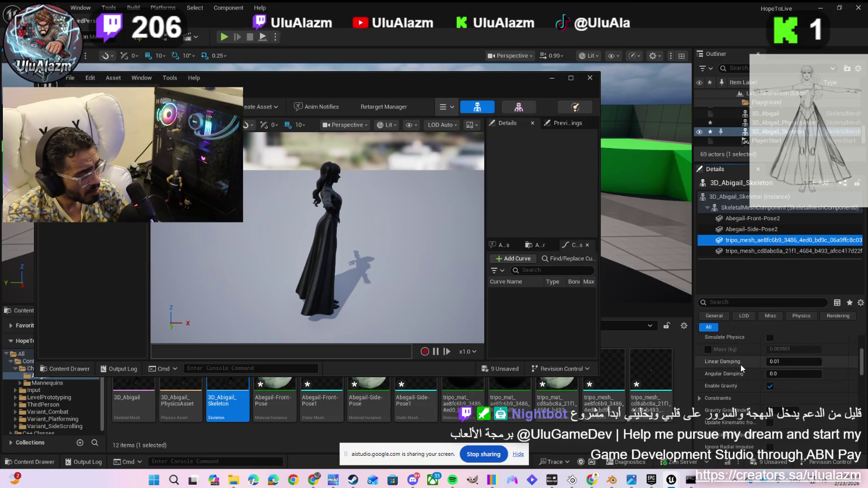
Assign the Abegail-Front-Pose material to the first tripo_mesh component's Element 0
{"action": "scroll", "coordinate": [741, 365], "scroll_direction": "up", "scroll_amount": 3}
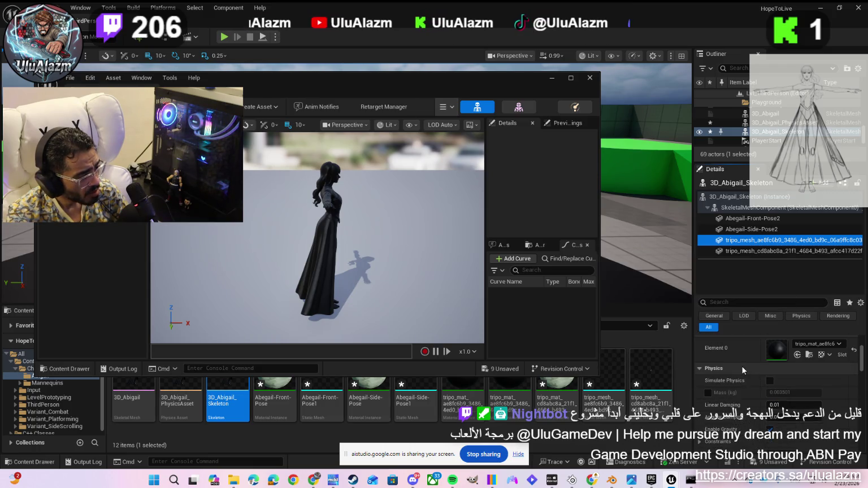
{"action": "scroll", "coordinate": [741, 365], "scroll_direction": "up", "scroll_amount": 2}
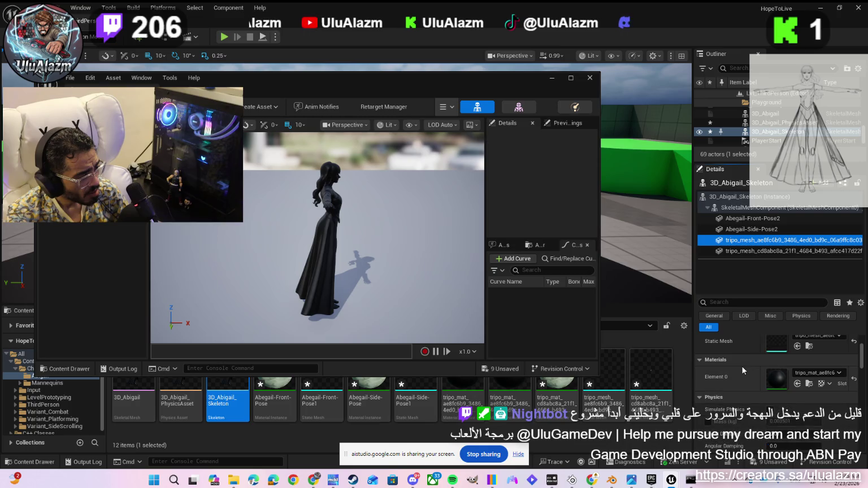
{"action": "left_click", "coordinate": [813, 372]}
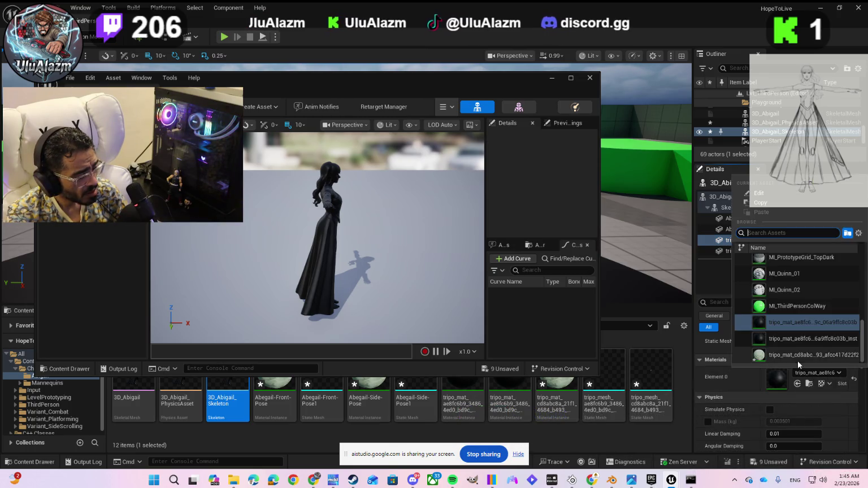
{"action": "mouse_move", "coordinate": [739, 309]}
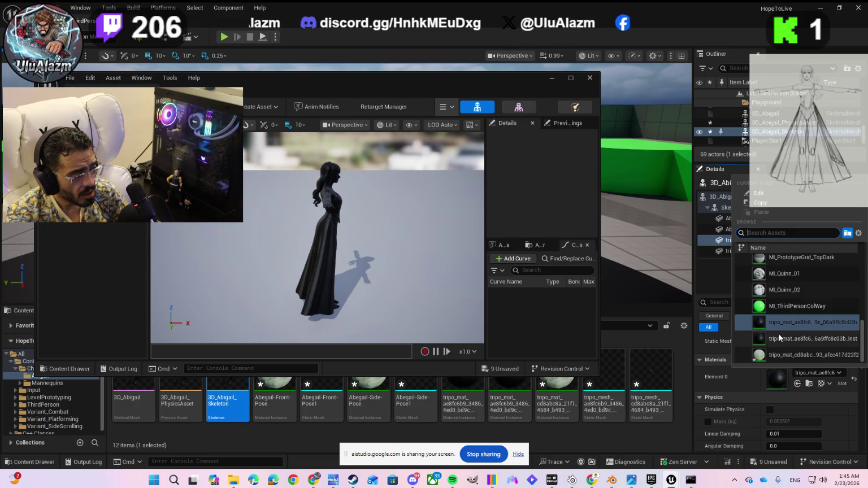
{"action": "scroll", "coordinate": [779, 334], "scroll_direction": "up", "scroll_amount": 3}
{"action": "scroll", "coordinate": [778, 334], "scroll_direction": "up", "scroll_amount": 3}
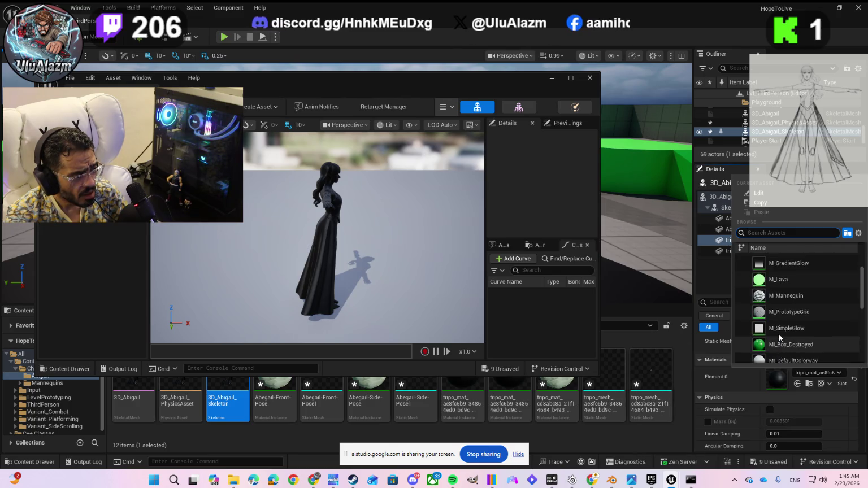
{"action": "left_click", "coordinate": [797, 263]}
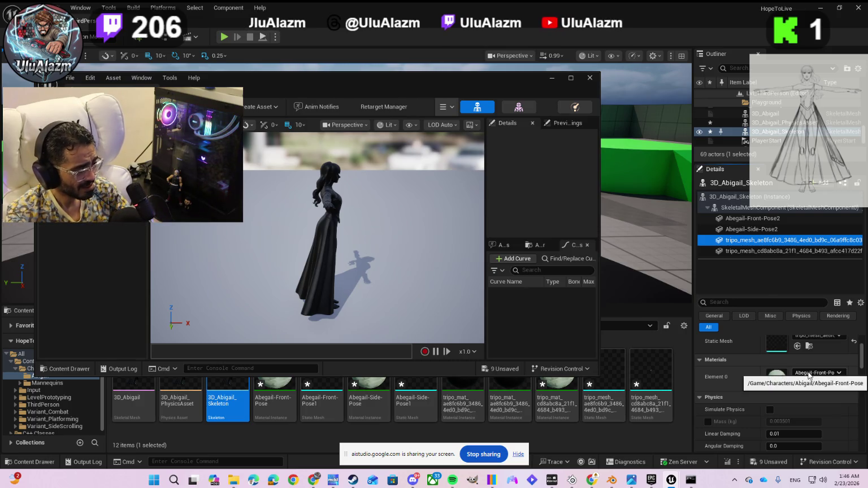
Confirm Element 0 keeps Abegail-Front-Pose and orbit the preview to a three-quarter view
{"action": "left_click", "coordinate": [808, 374]}
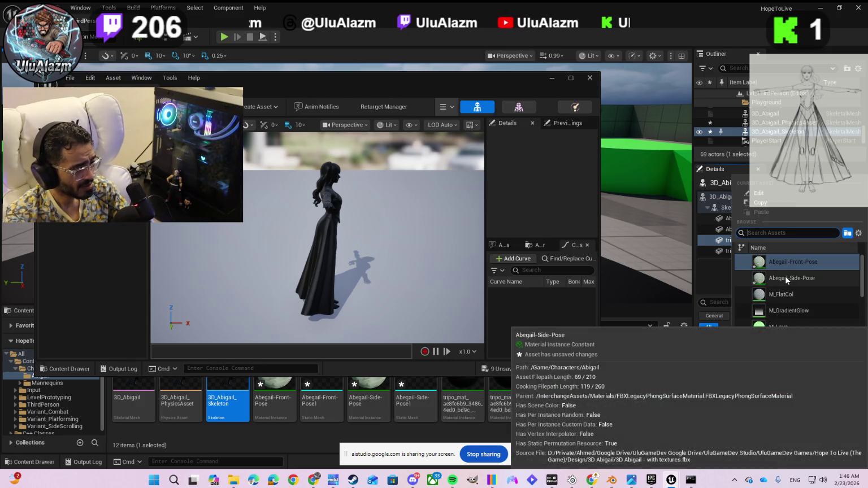
{"action": "key", "text": "Escape"}
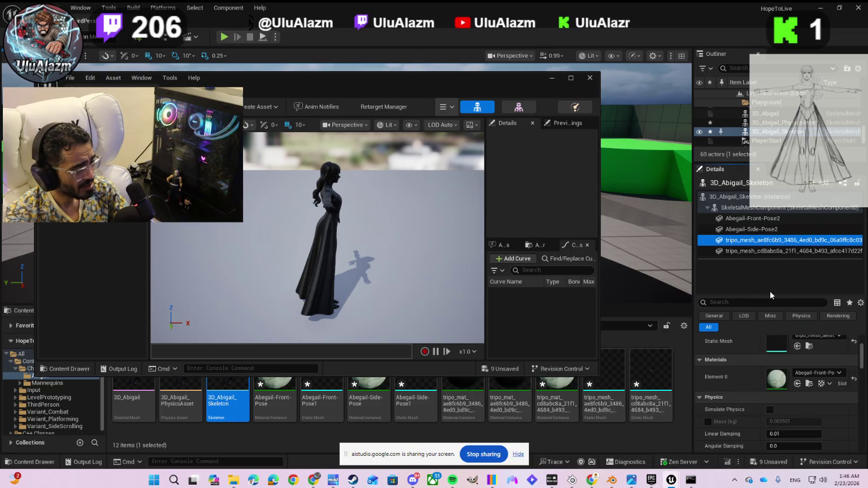
{"action": "left_click", "coordinate": [806, 374]}
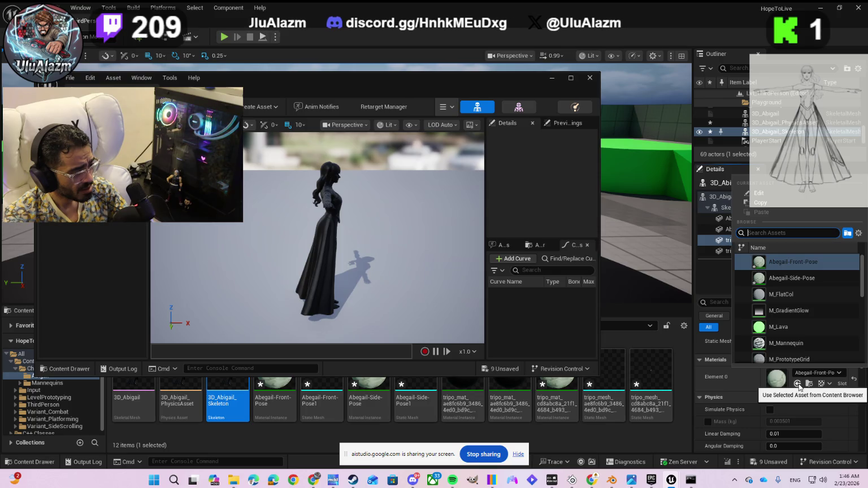
{"action": "left_click", "coordinate": [757, 383]}
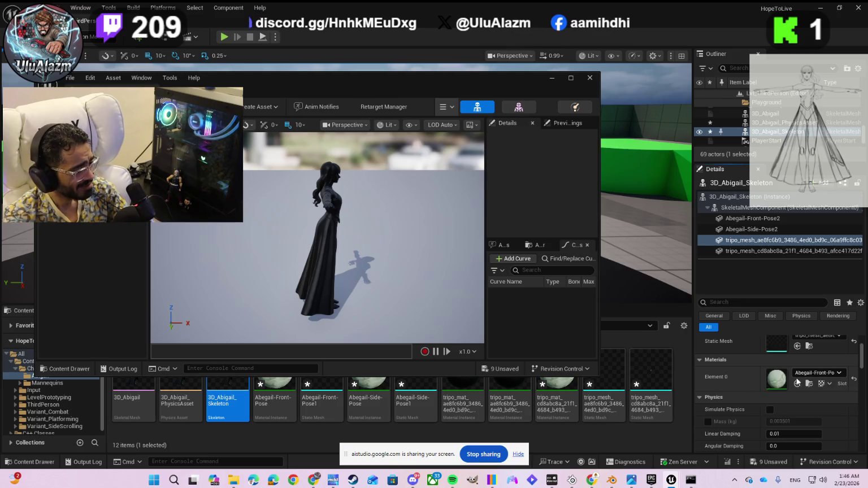
{"action": "mouse_move", "coordinate": [347, 238]}
{"action": "left_mouse_down"}
{"action": "mouse_move", "coordinate": [263, 237]}
{"action": "mouse_move", "coordinate": [264, 226]}
{"action": "mouse_move", "coordinate": [305, 223]}
{"action": "left_mouse_up"}
{"action": "mouse_move", "coordinate": [407, 260]}
{"action": "left_mouse_down"}
{"action": "mouse_move", "coordinate": [424, 263]}
{"action": "mouse_move", "coordinate": [396, 270]}
{"action": "left_mouse_up"}
{"action": "scroll", "coordinate": [396, 270], "scroll_direction": "up", "scroll_amount": 3}
Switch Element 0's material to Abegail-Side-Pose
{"action": "scroll", "coordinate": [396, 273], "scroll_direction": "down", "scroll_amount": 3}
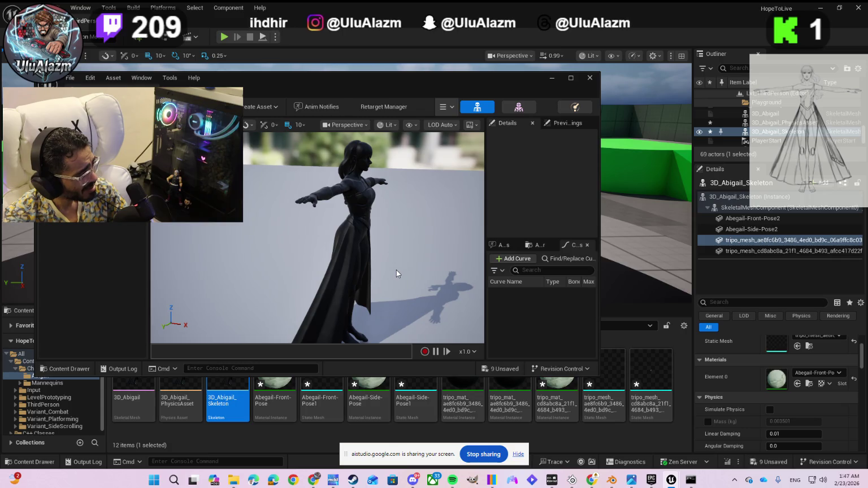
{"action": "scroll", "coordinate": [395, 270], "scroll_direction": "down", "scroll_amount": 2}
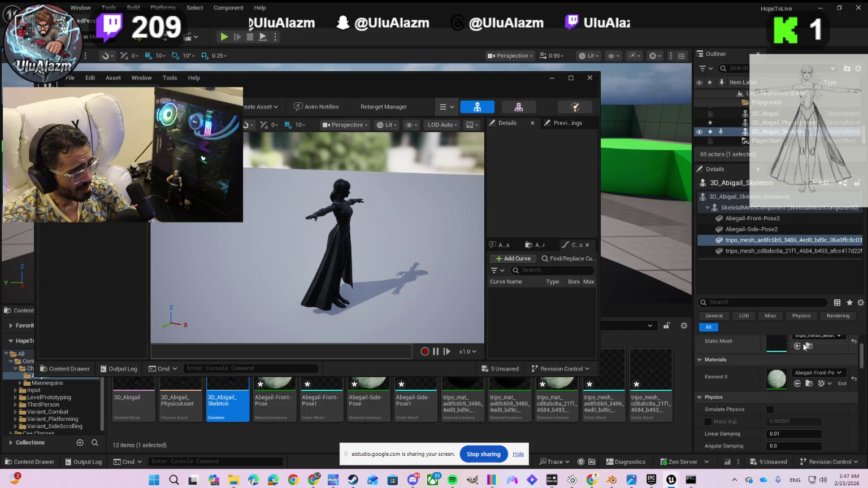
{"action": "left_click", "coordinate": [818, 374]}
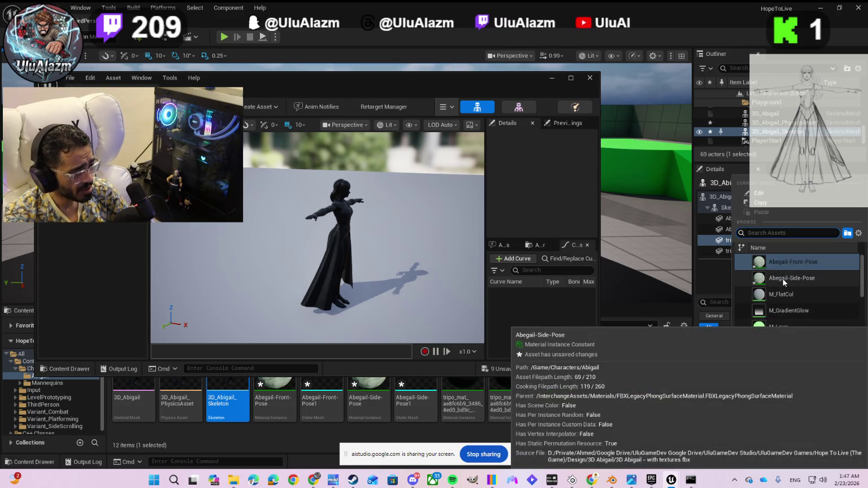
{"action": "left_click", "coordinate": [780, 279]}
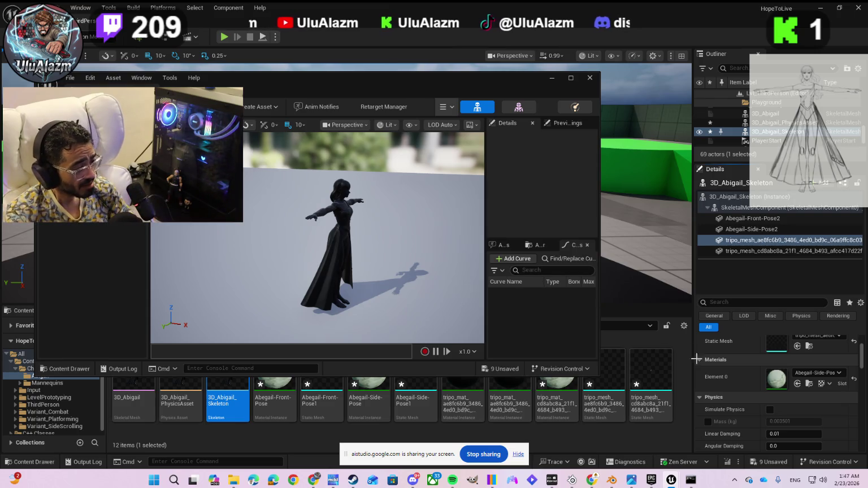
Replace it with the last tripo_mat entry, tripo_mat_cd8abc, and select Abegail-Front-Pose in the Content Browser
{"action": "left_click", "coordinate": [798, 373]}
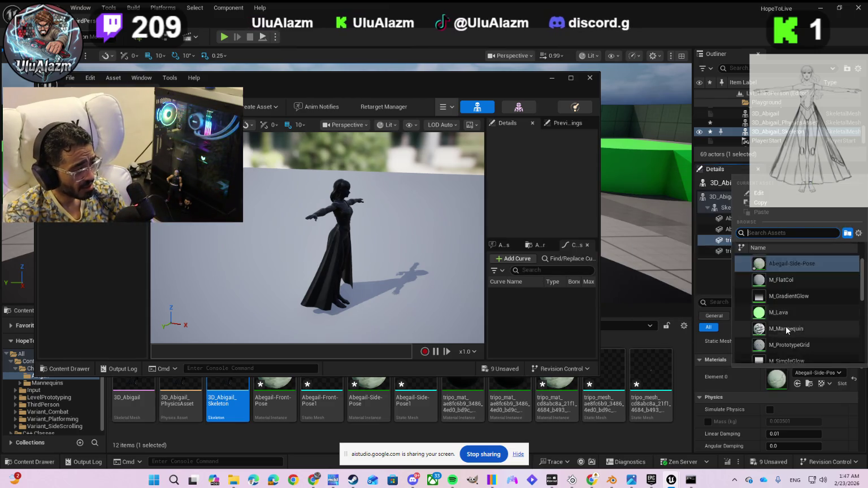
{"action": "scroll", "coordinate": [784, 326], "scroll_direction": "down", "scroll_amount": 5}
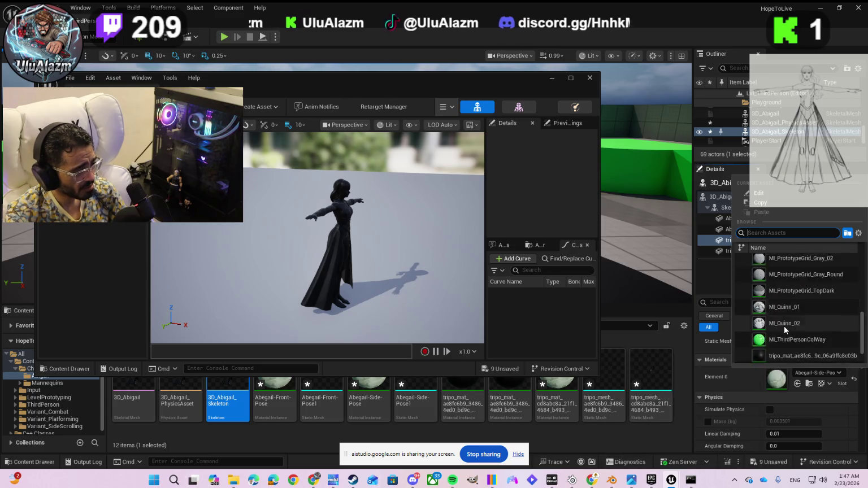
{"action": "scroll", "coordinate": [788, 333], "scroll_direction": "down", "scroll_amount": 2}
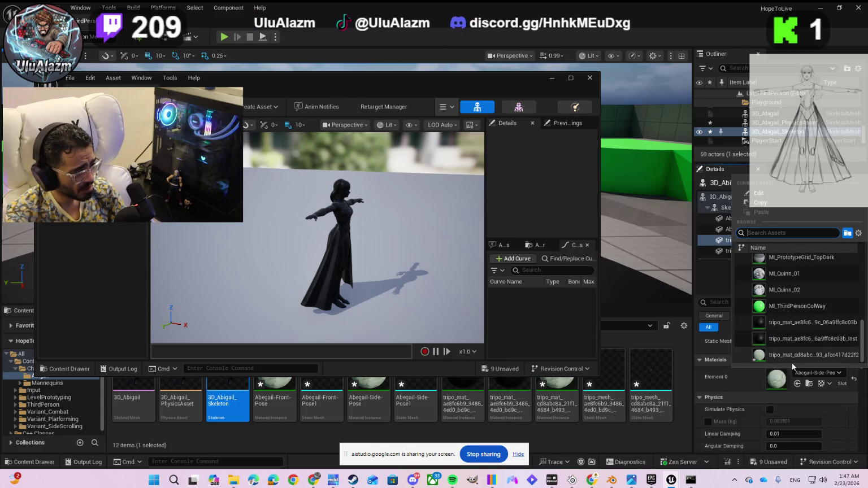
{"action": "left_click", "coordinate": [780, 355]}
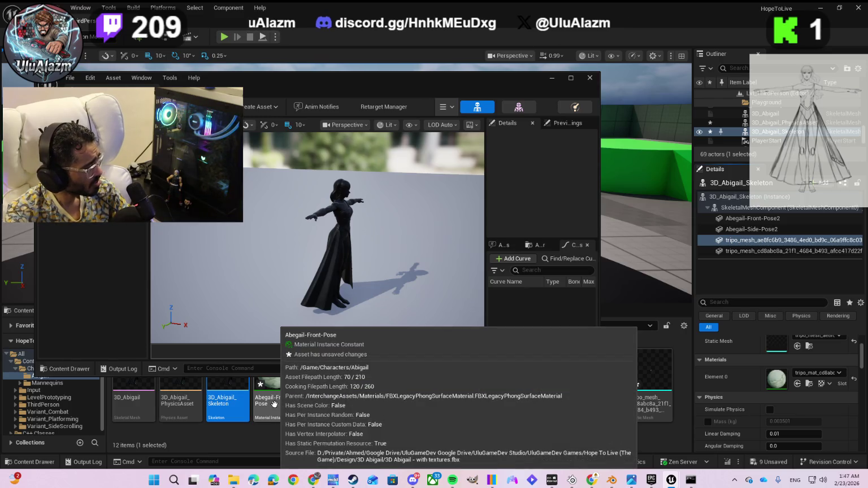
{"action": "left_click", "coordinate": [274, 403]}
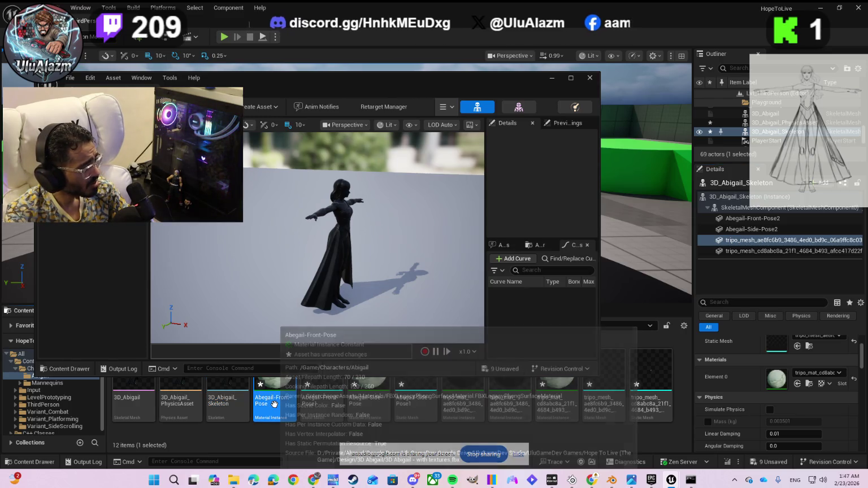
Save the Abegail-Front-Pose, Abegail-Front-Pose1 and Abegail-Side-Pose assets and the cd8abc8a tripo material
{"action": "right_click", "coordinate": [283, 399]}
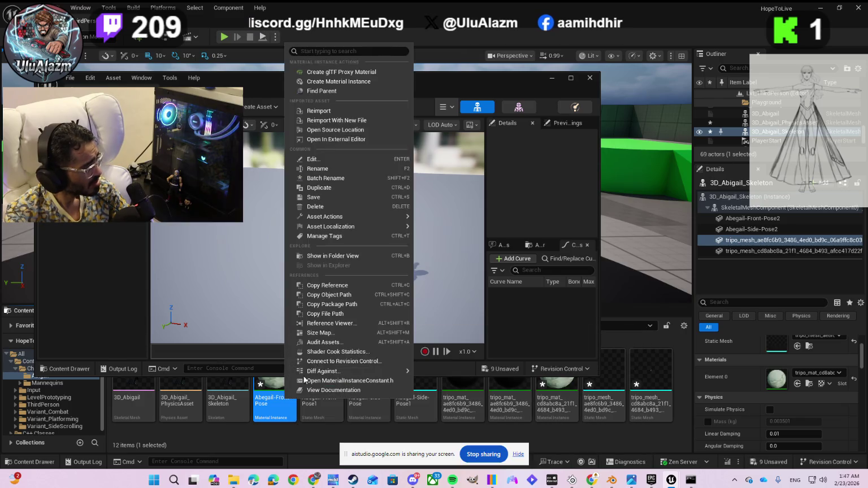
{"action": "left_click", "coordinate": [311, 255]}
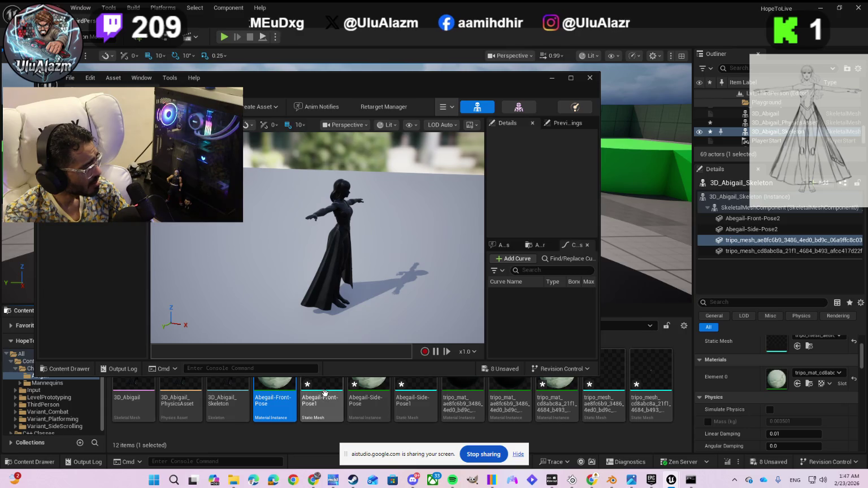
{"action": "right_click", "coordinate": [325, 396]}
{"action": "left_click", "coordinate": [348, 205]}
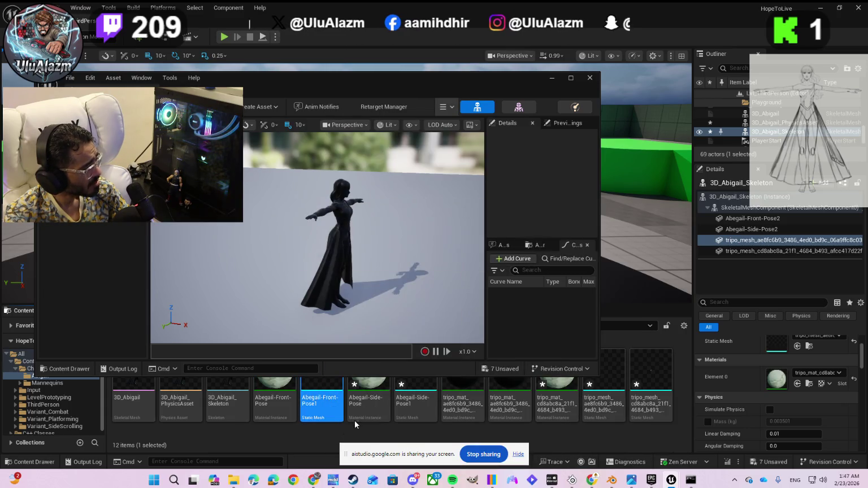
{"action": "right_click", "coordinate": [360, 395]}
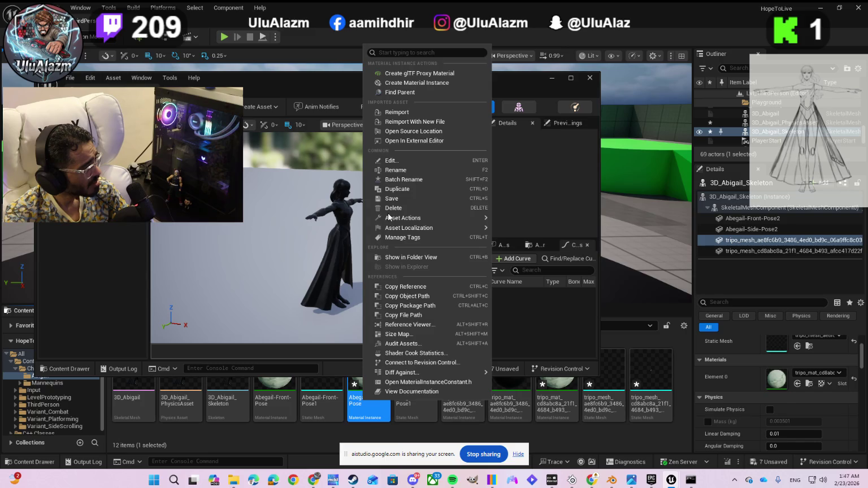
{"action": "left_click", "coordinate": [395, 201]}
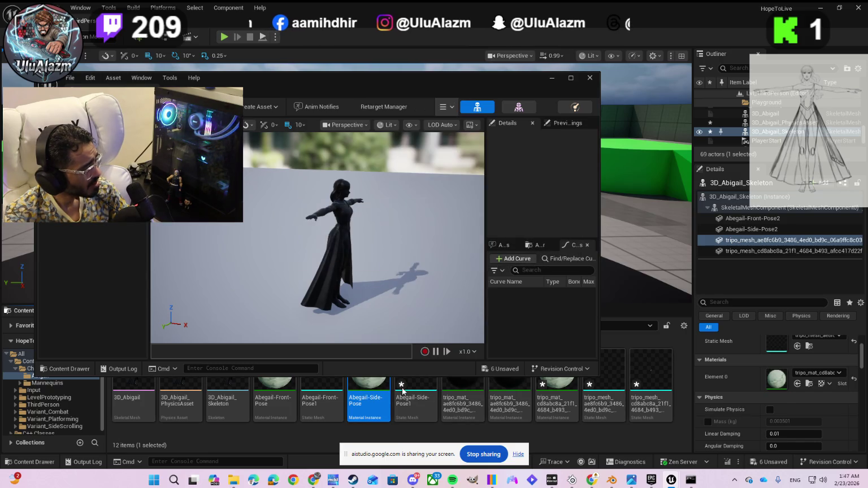
{"action": "right_click", "coordinate": [412, 401]}
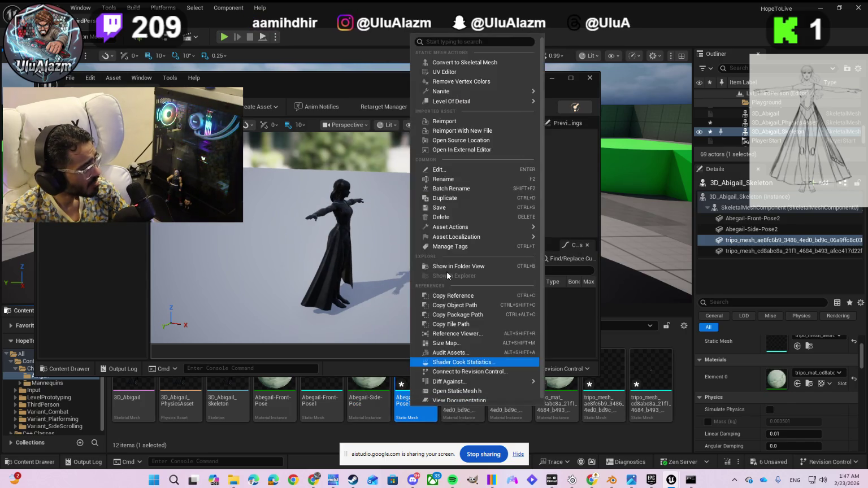
{"action": "left_click", "coordinate": [448, 209]}
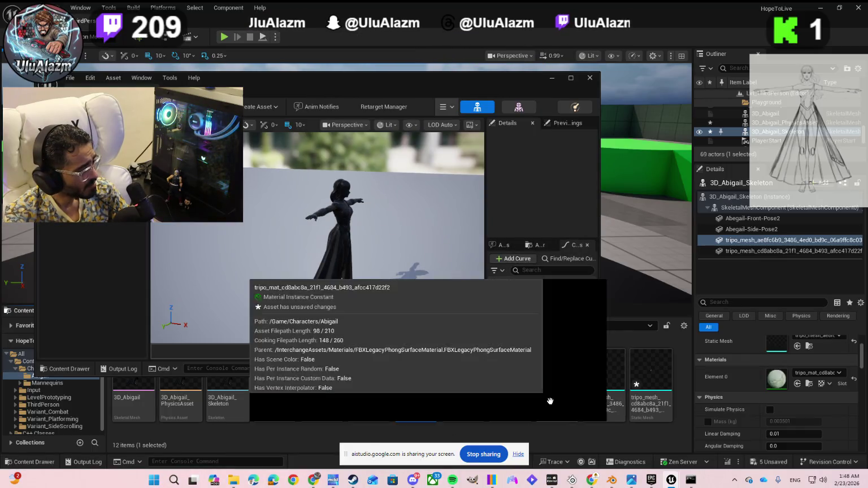
{"action": "right_click", "coordinate": [548, 403]}
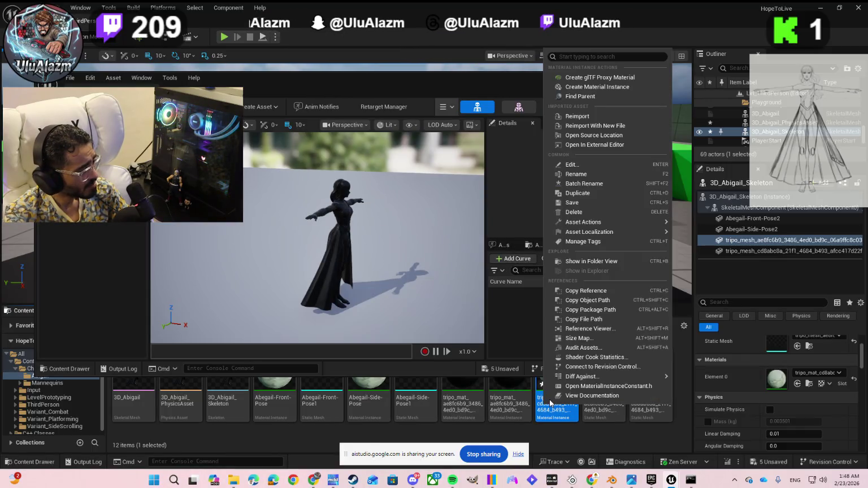
{"action": "left_click", "coordinate": [578, 205]}
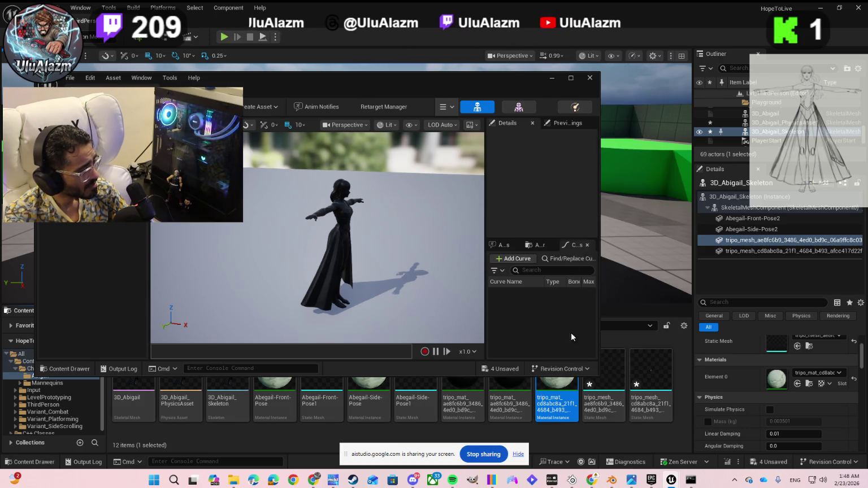
Save the ae8fc6b9 and cd8abc8a tripo mesh assets with Ctrl+S
{"action": "left_click", "coordinate": [602, 399]}
{"action": "key", "text": "ctrl+s"}
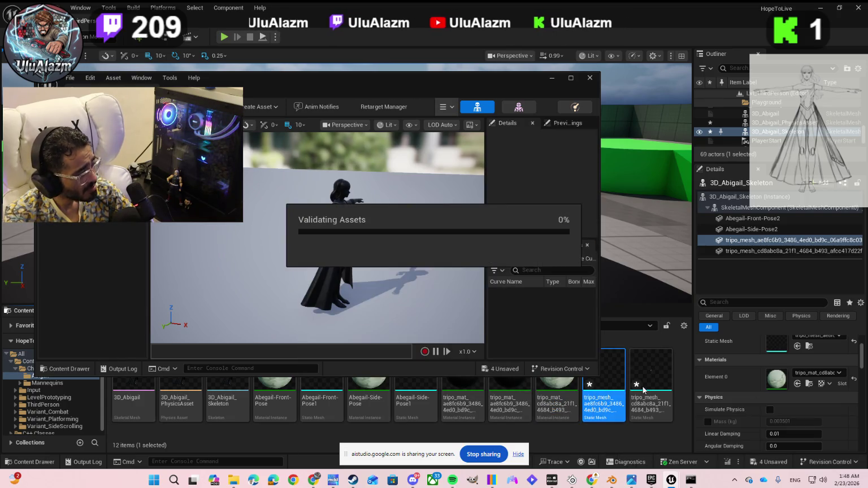
{"action": "left_click", "coordinate": [651, 376]}
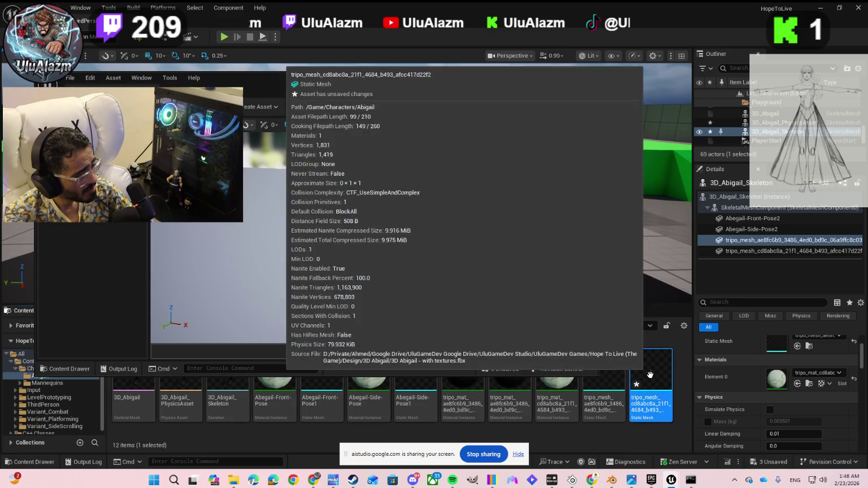
{"action": "key", "text": "ctrl+s"}
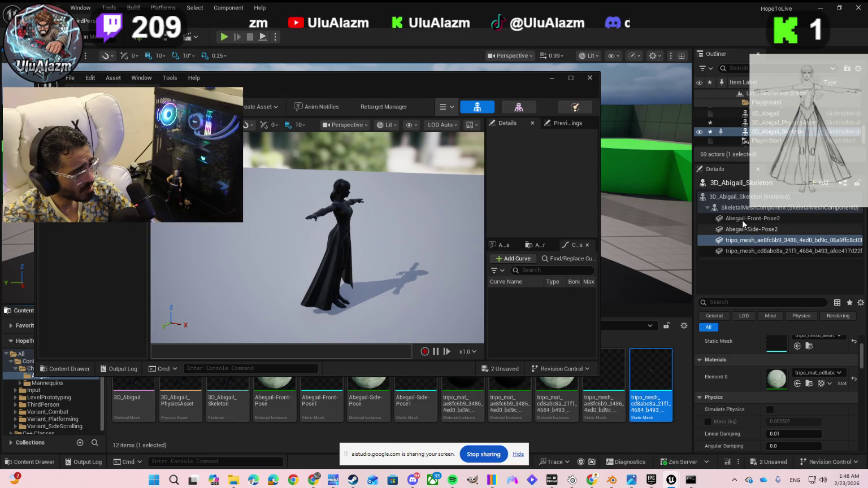
Select the nine tripo and Abegail pose assets, drag them into the component tree, and undo the misplacement
{"action": "left_click", "coordinate": [603, 396], "text": "ctrl"}
{"action": "left_click", "coordinate": [546, 405], "text": "ctrl"}
{"action": "left_click", "coordinate": [509, 404], "text": "ctrl"}
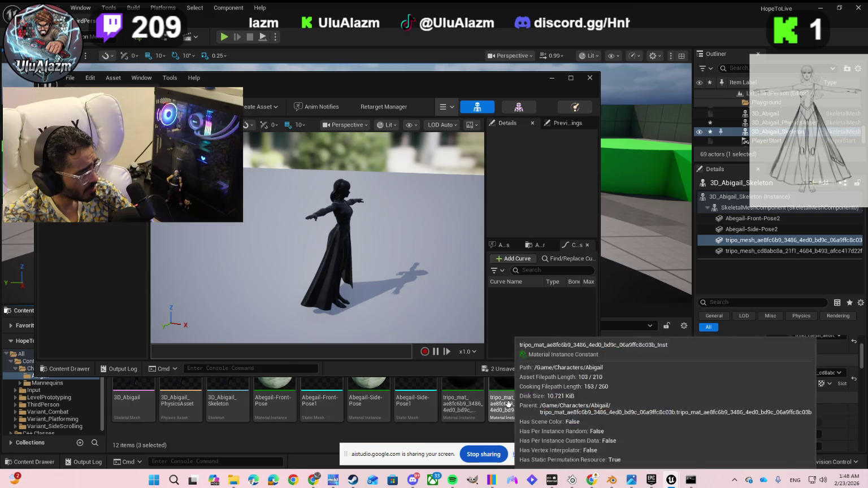
{"action": "left_click", "coordinate": [463, 405], "text": "ctrl"}
{"action": "left_click", "coordinate": [407, 406], "text": "ctrl"}
{"action": "left_click", "coordinate": [368, 404], "text": "ctrl"}
{"action": "left_click", "coordinate": [322, 404], "text": "ctrl"}
{"action": "left_click", "coordinate": [274, 413], "text": "ctrl"}
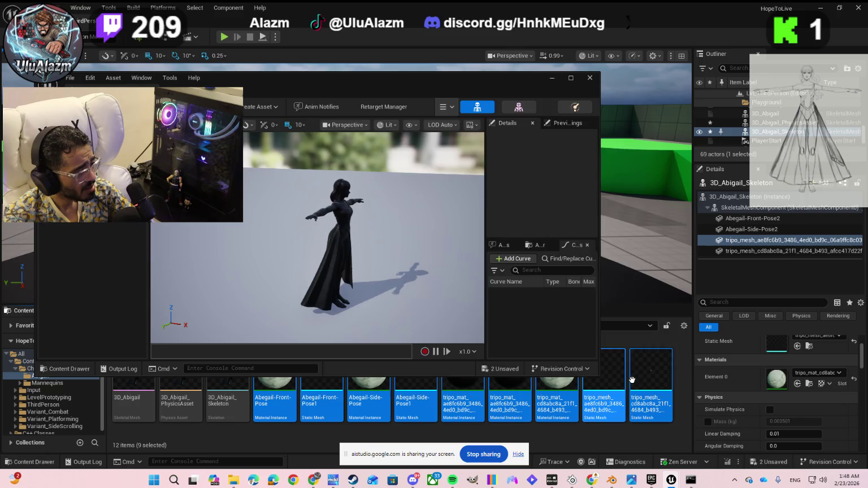
{"action": "left_click_drag", "start_coordinate": [646, 377], "coordinate": [786, 229]}
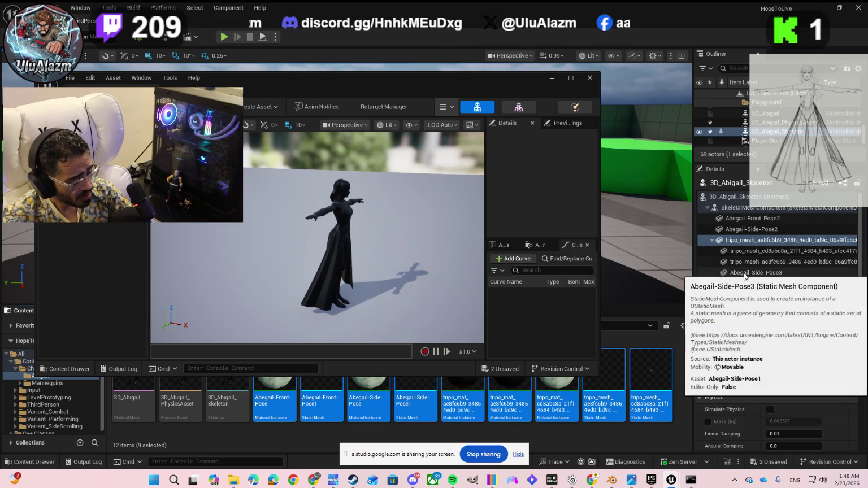
{"action": "key", "text": "ctrl+z"}
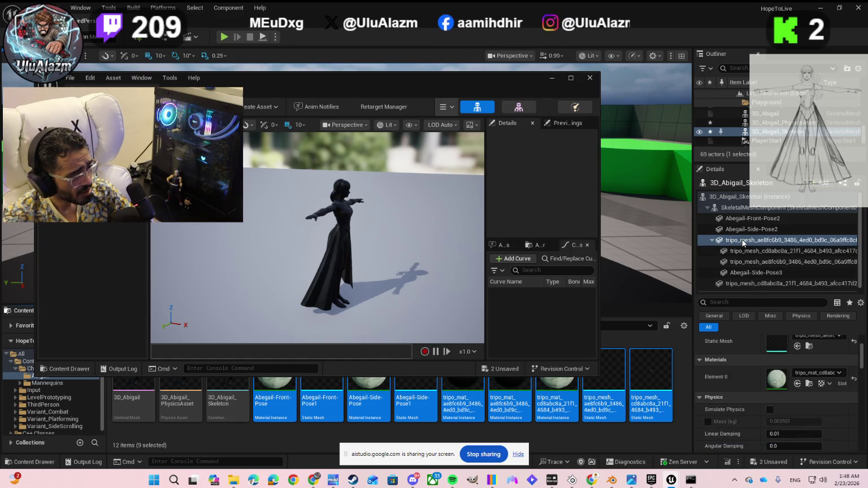
Delete the seven old child components and add the nine assets under SkeletalMeshComponent
{"action": "left_click", "coordinate": [739, 219]}
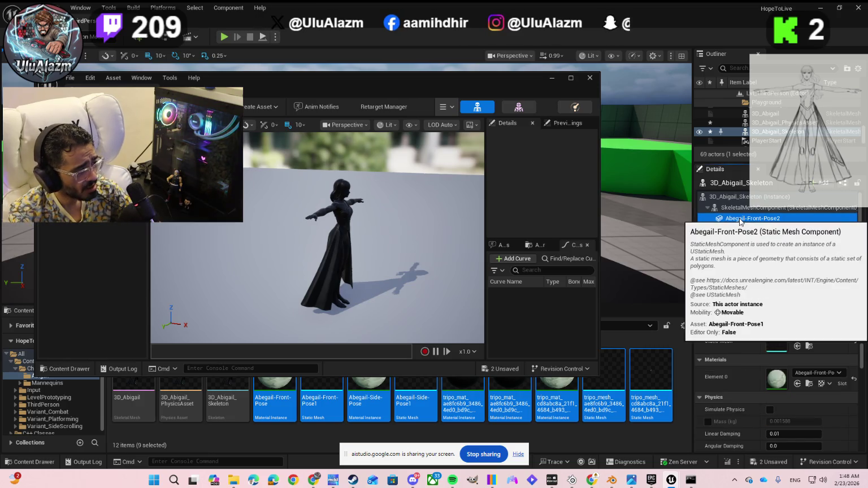
{"action": "left_click", "coordinate": [734, 249], "text": "shift"}
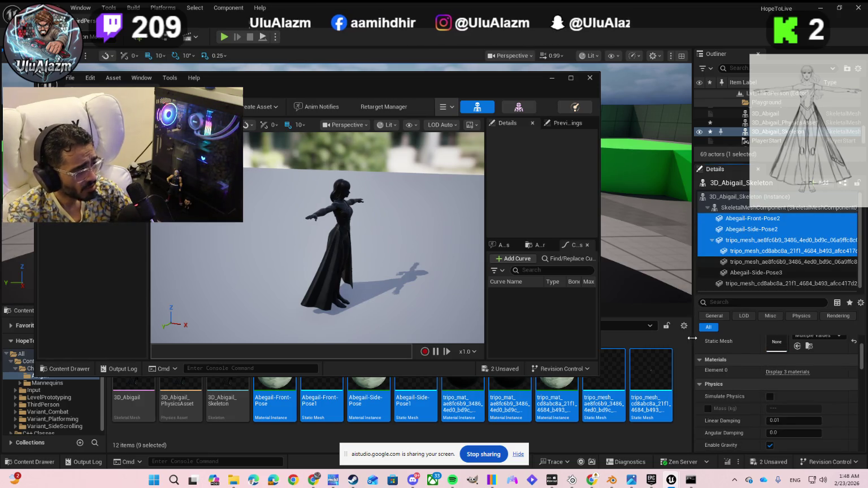
{"action": "key", "text": "shift+Down"}
{"action": "key", "text": "shift+Down"}
{"action": "key", "text": "shift+Down"}
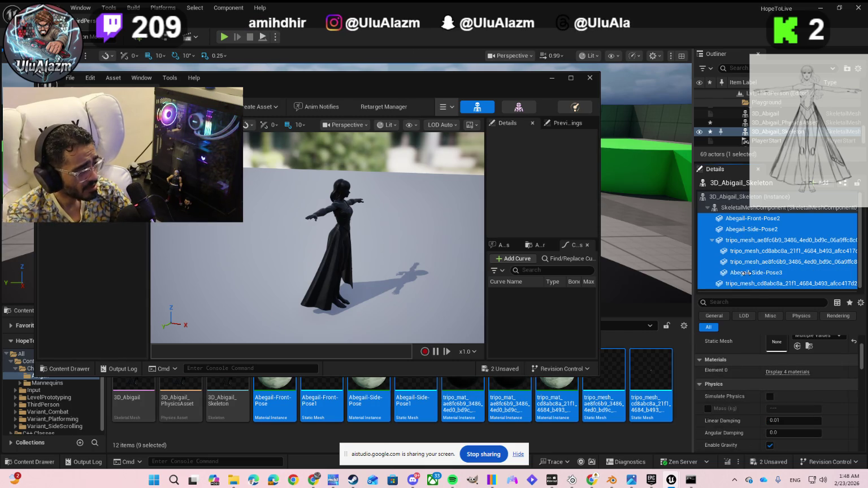
{"action": "key", "text": "Delete"}
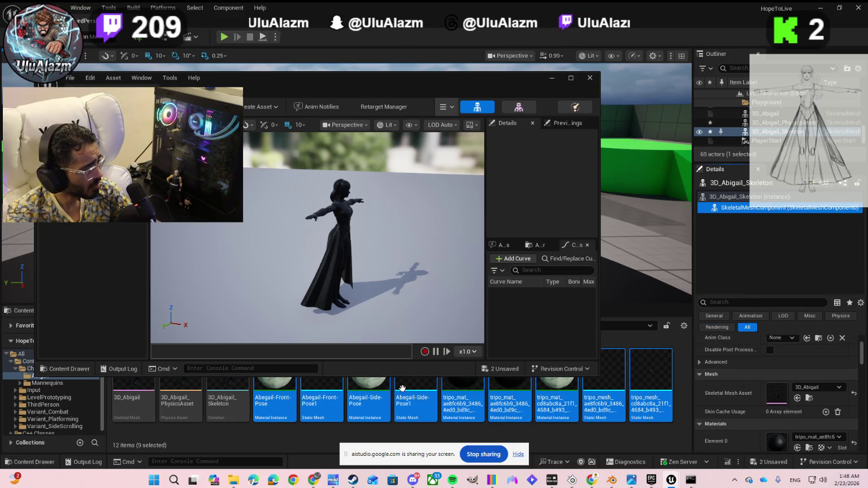
{"action": "mouse_move", "coordinate": [650, 396]}
{"action": "left_mouse_down"}
{"action": "mouse_move", "coordinate": [689, 368]}
{"action": "mouse_move", "coordinate": [748, 209]}
{"action": "left_mouse_up"}
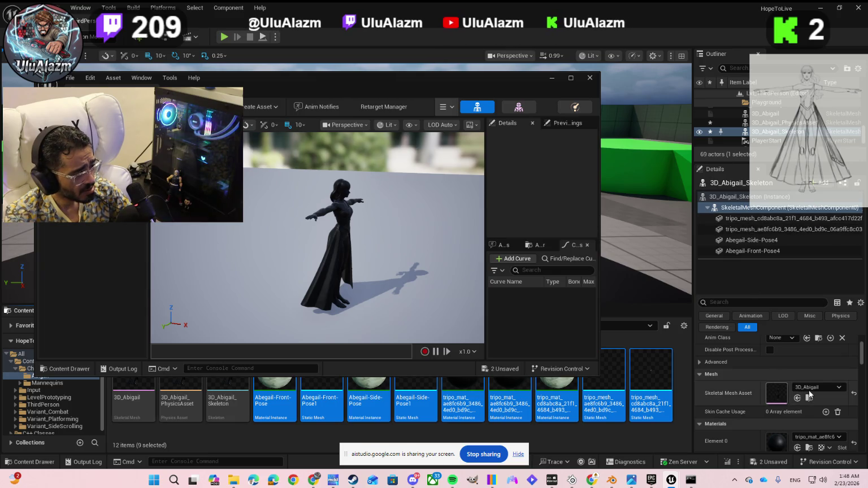
{"action": "left_click", "coordinate": [750, 220]}
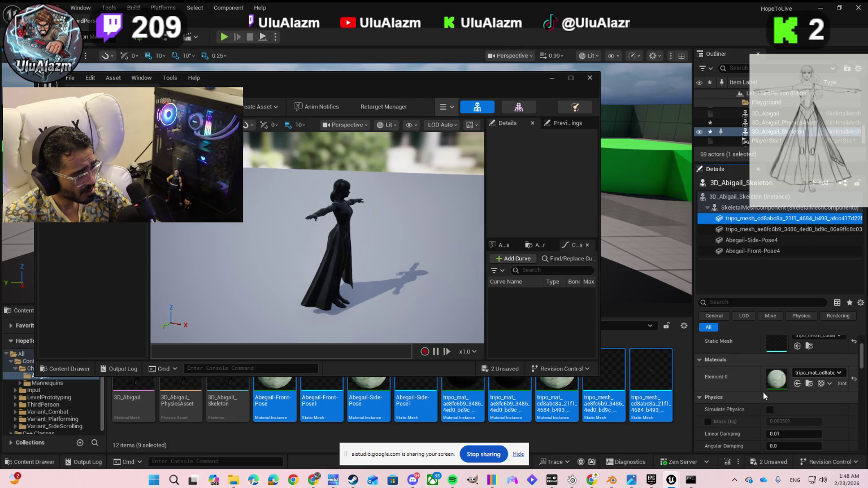
{"action": "left_click", "coordinate": [805, 376]}
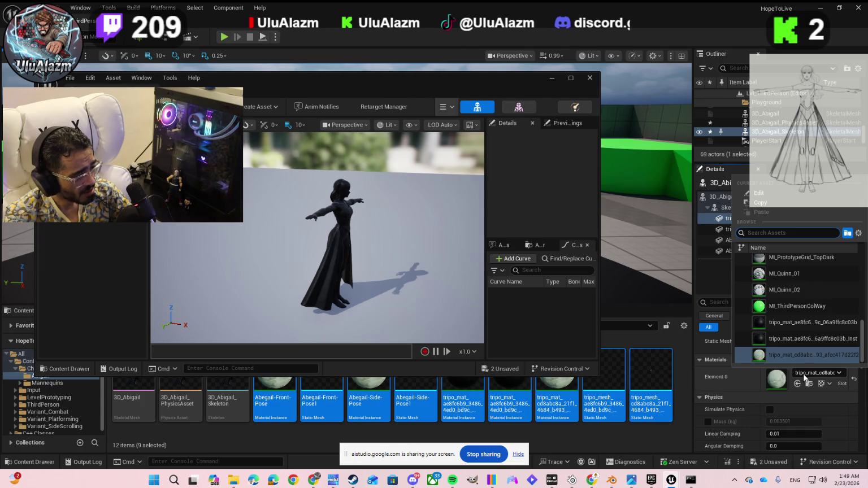
{"action": "left_click", "coordinate": [805, 376]}
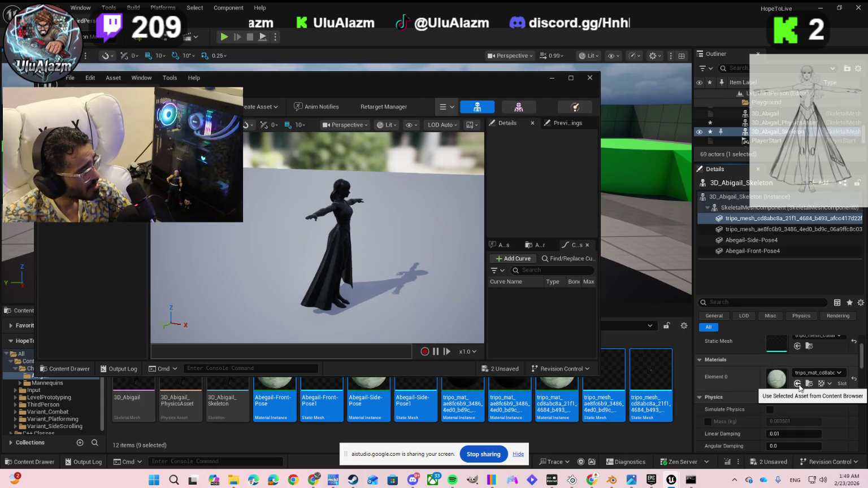
{"action": "left_click", "coordinate": [808, 375]}
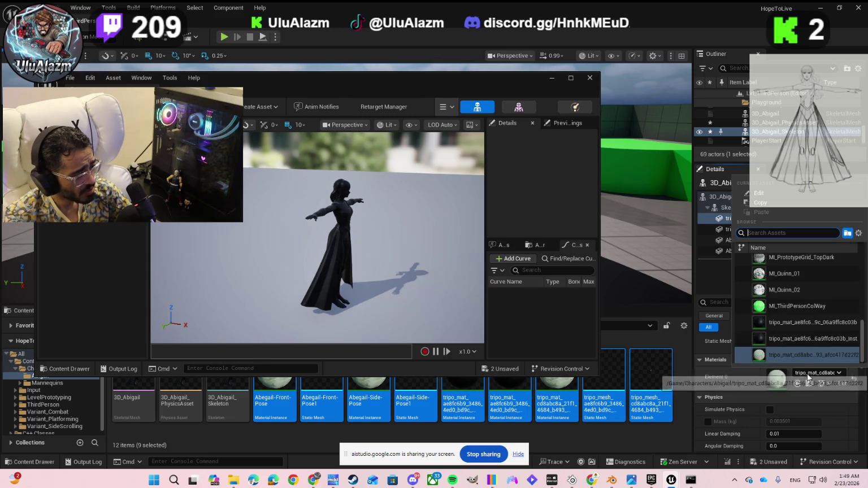
{"action": "left_click", "coordinate": [796, 340]}
{"action": "left_click", "coordinate": [796, 383]}
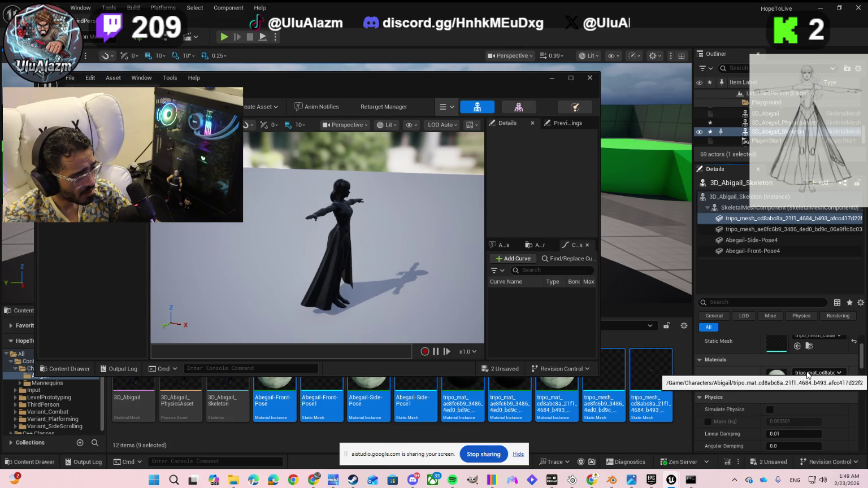
{"action": "key", "text": "ctrl+z"}
{"action": "left_click", "coordinate": [802, 376]}
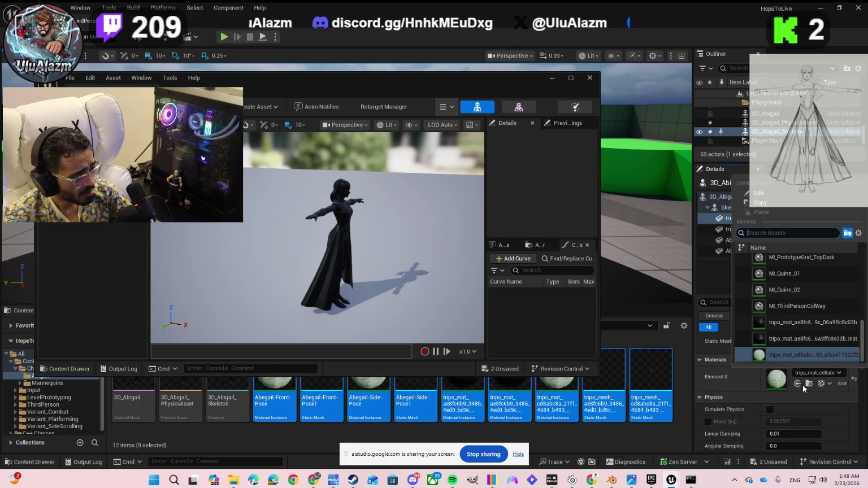
{"action": "left_click", "coordinate": [787, 322]}
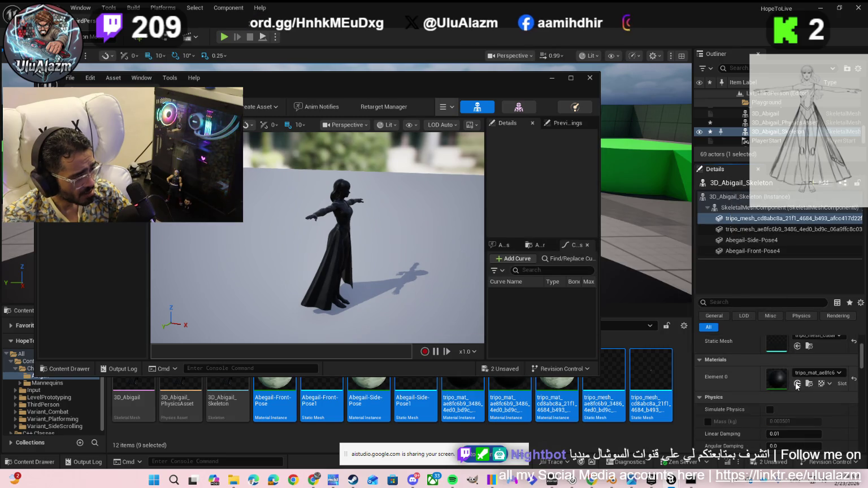
{"action": "left_click", "coordinate": [796, 384]}
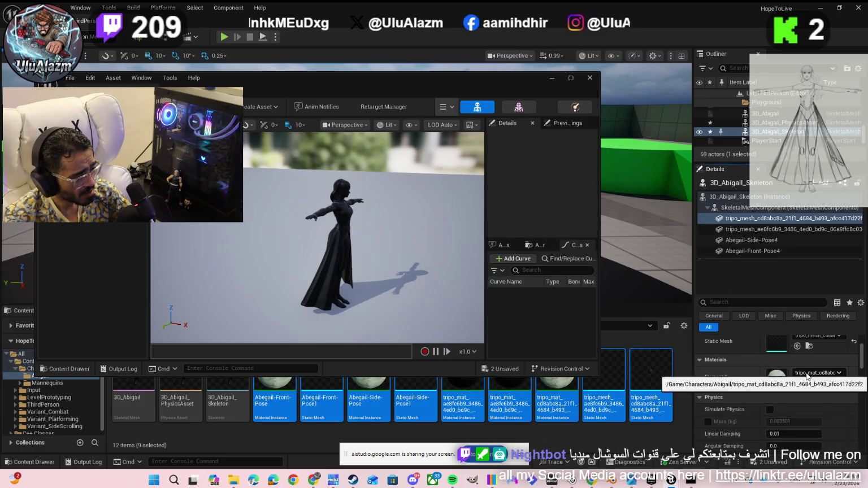
{"action": "left_click", "coordinate": [807, 373]}
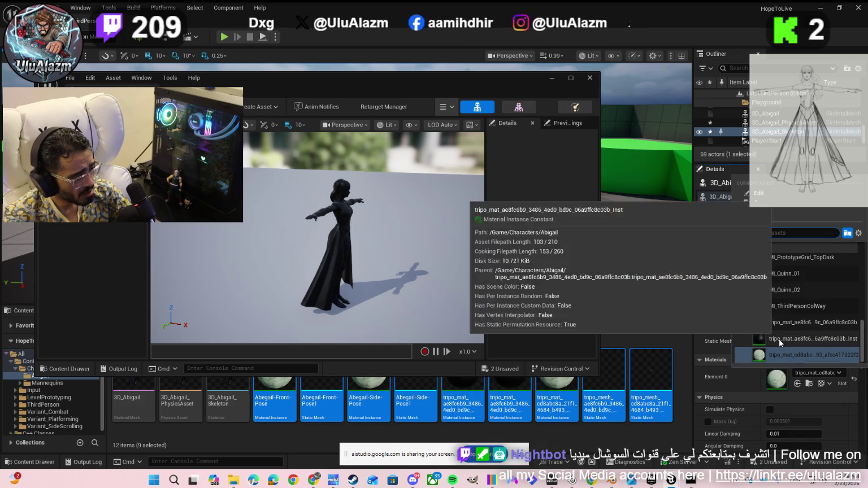
{"action": "key", "text": "Escape"}
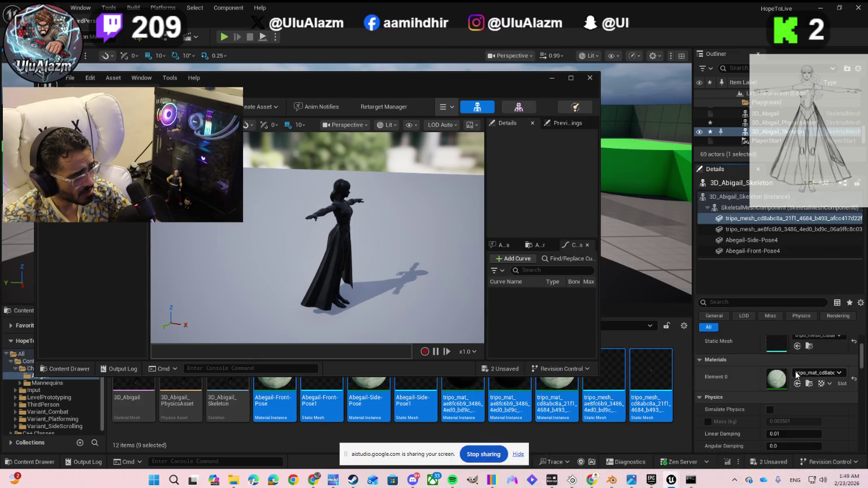
{"action": "left_click", "coordinate": [798, 373]}
{"action": "scroll", "coordinate": [784, 332], "scroll_direction": "up", "scroll_amount": 5}
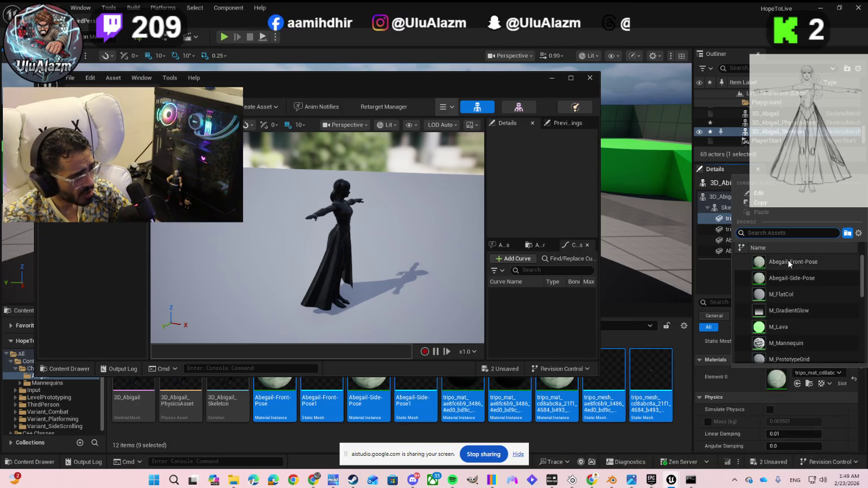
{"action": "key", "text": "Escape"}
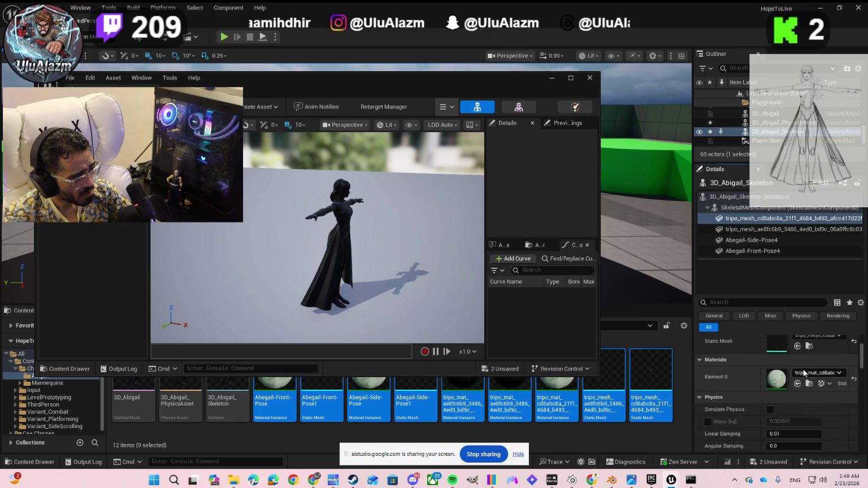
{"action": "left_click", "coordinate": [814, 373]}
{"action": "scroll", "coordinate": [794, 302], "scroll_direction": "up", "scroll_amount": 5}
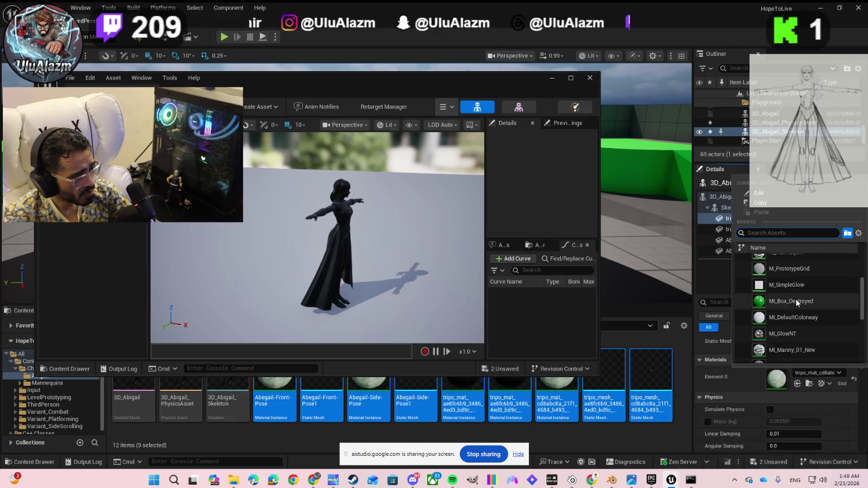
{"action": "left_click", "coordinate": [792, 281]}
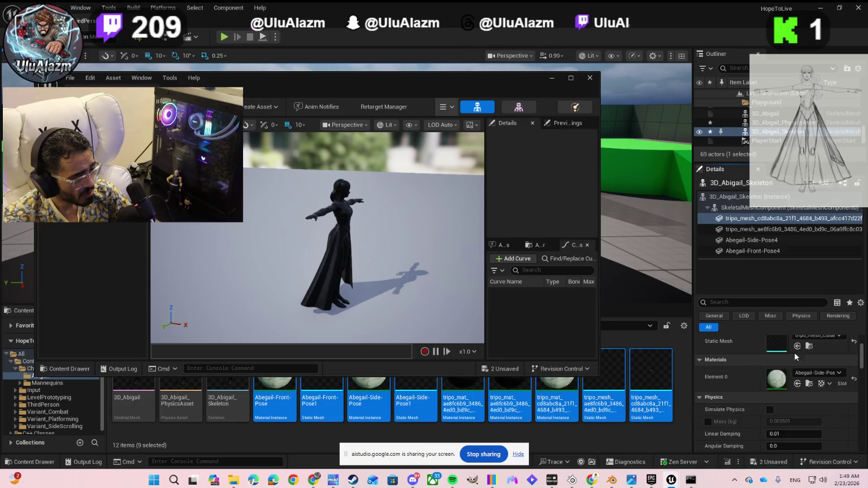
{"action": "left_click", "coordinate": [796, 385]}
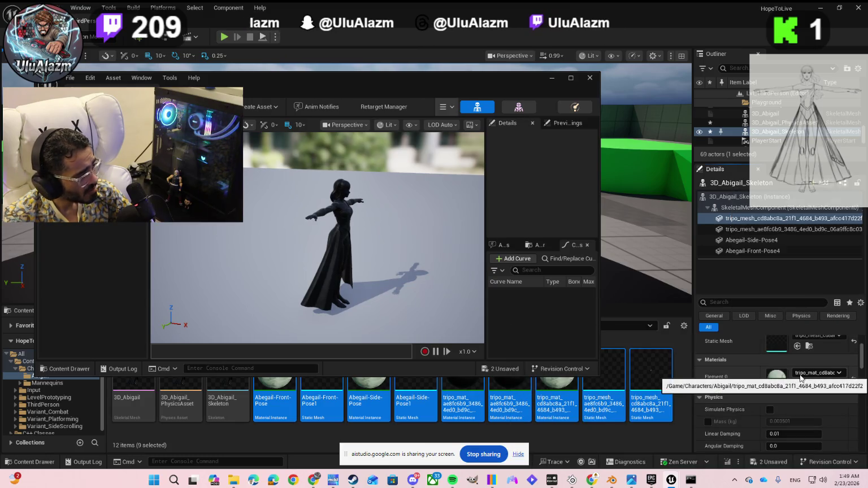
{"action": "left_click", "coordinate": [813, 373]}
{"action": "scroll", "coordinate": [798, 294], "scroll_direction": "up", "scroll_amount": 3}
{"action": "scroll", "coordinate": [798, 305], "scroll_direction": "up", "scroll_amount": 5}
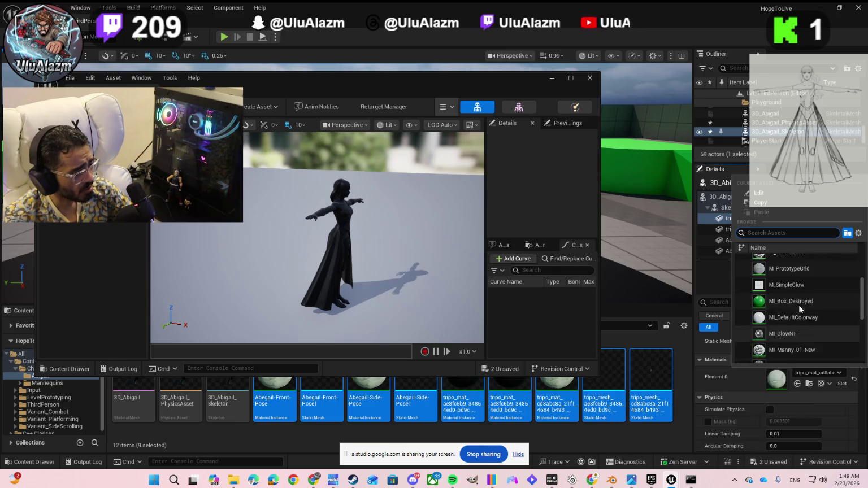
{"action": "scroll", "coordinate": [795, 286], "scroll_direction": "down", "scroll_amount": 1}
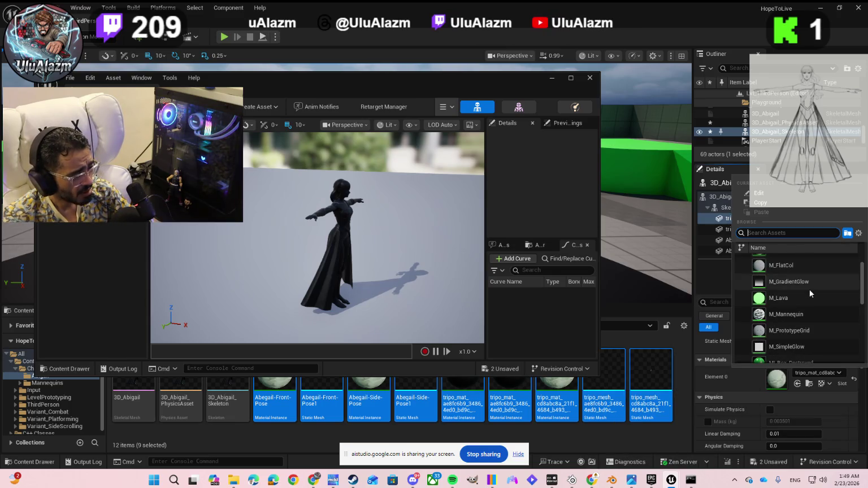
{"action": "scroll", "coordinate": [787, 288], "scroll_direction": "up", "scroll_amount": 1}
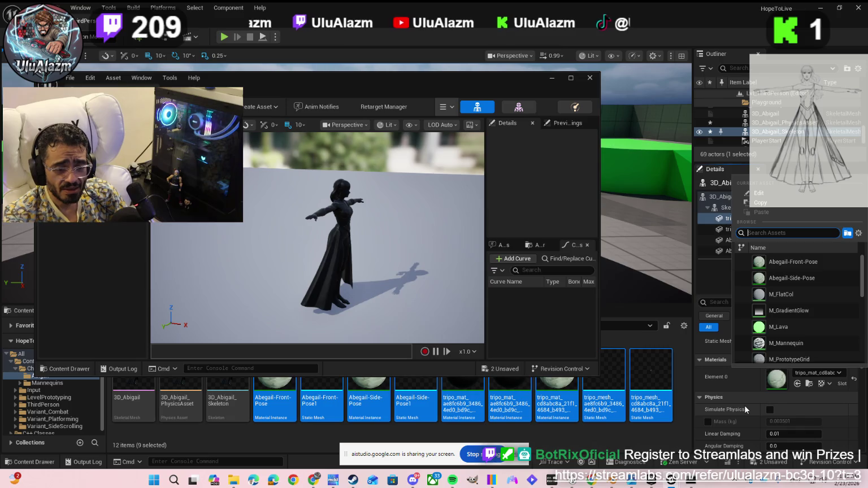
{"action": "left_click", "coordinate": [744, 375]}
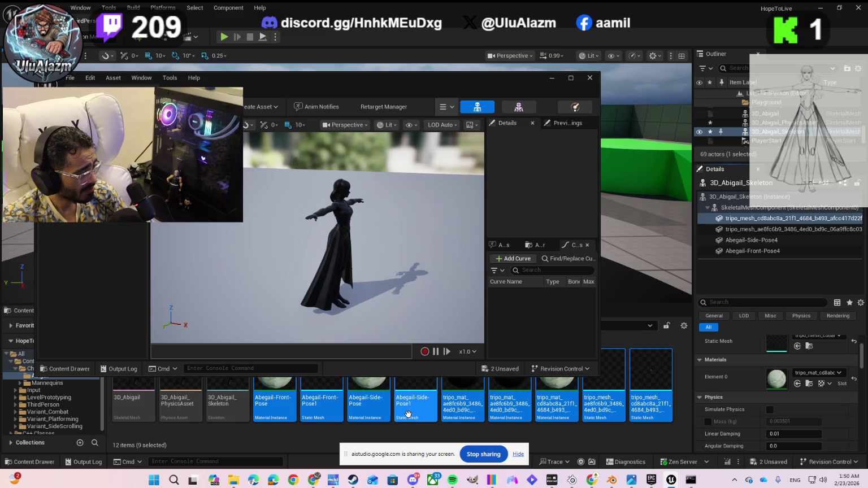
Drag the skeletal mesh editor window higher so the Abigail assets below are visible
{"action": "left_click_drag", "start_coordinate": [463, 78], "coordinate": [463, 35]}
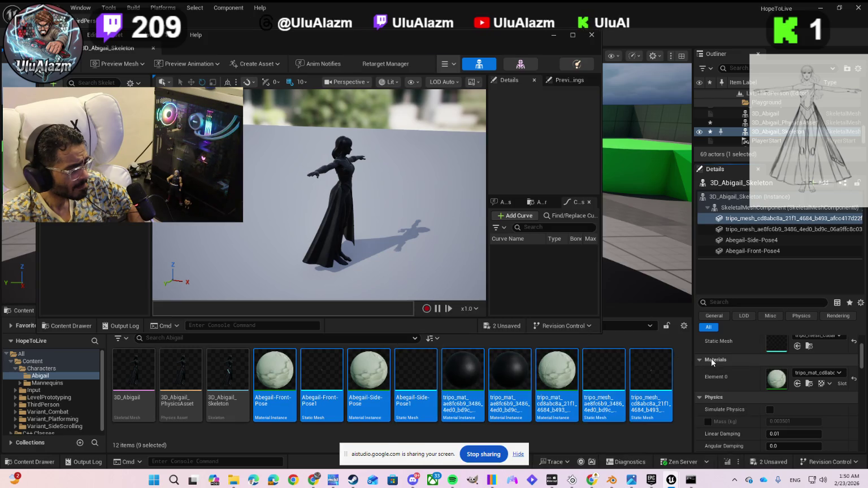
Try Abegail-Side-Pose on Element 0, restore the tripo material, then select the Abegail-Side-Pose4 component
{"action": "left_click", "coordinate": [827, 374]}
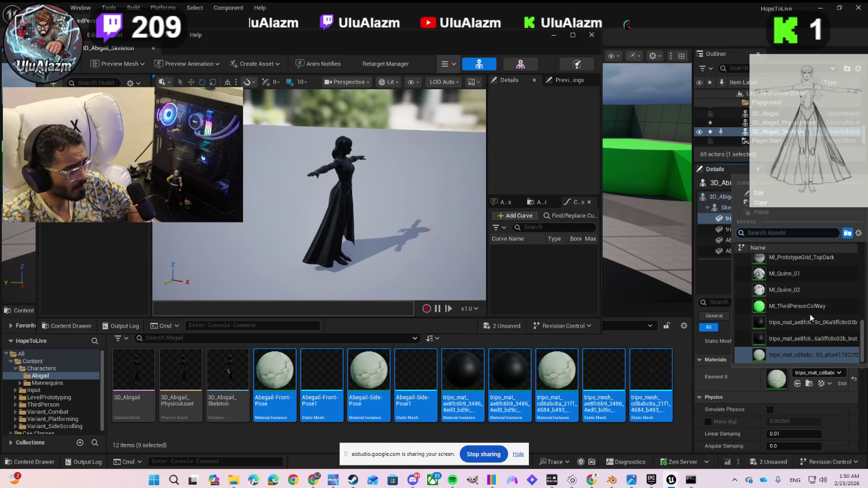
{"action": "scroll", "coordinate": [813, 317], "scroll_direction": "up", "scroll_amount": 2}
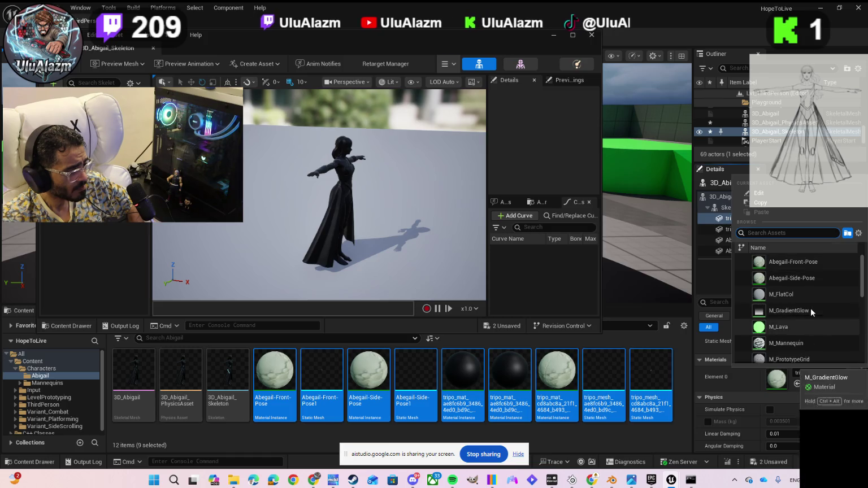
{"action": "left_click", "coordinate": [804, 281]}
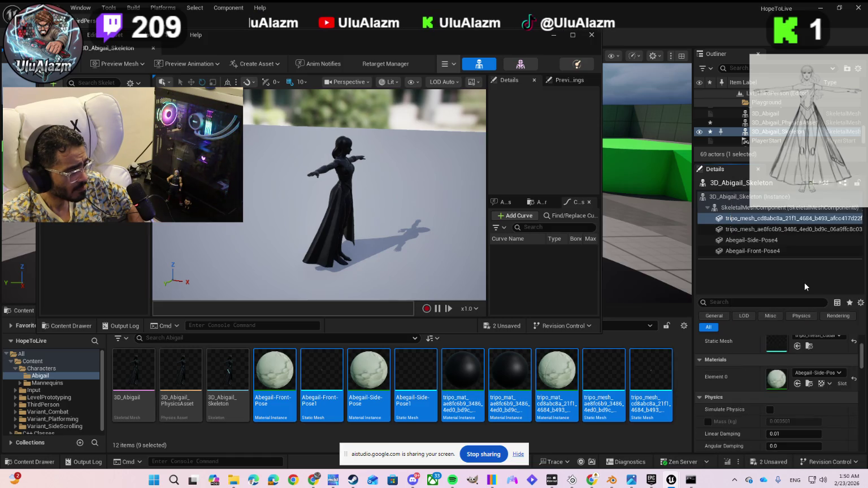
{"action": "left_click", "coordinate": [797, 386]}
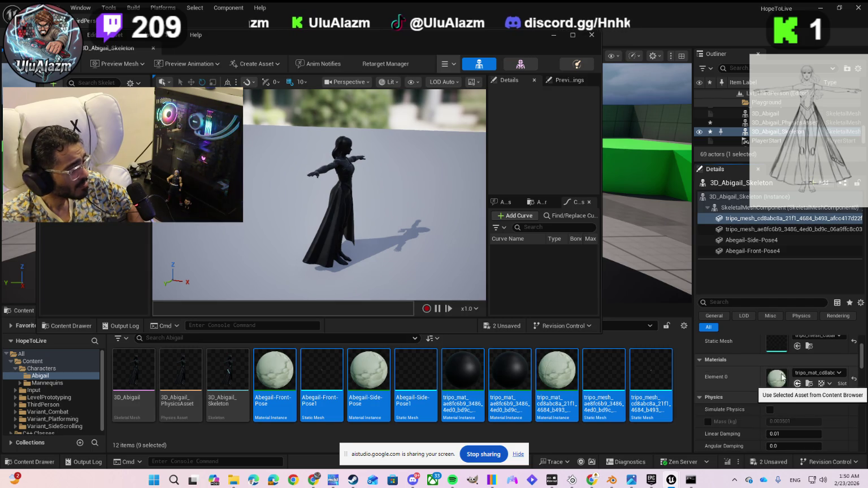
{"action": "left_click", "coordinate": [749, 239]}
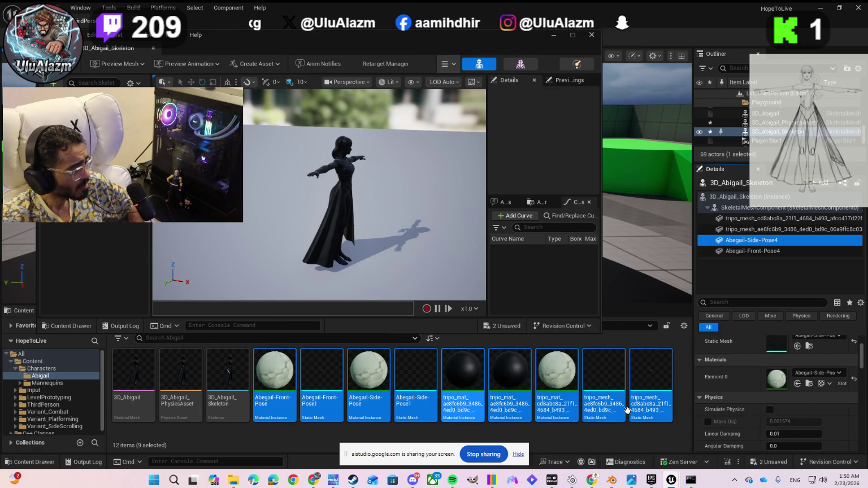
{"action": "left_click", "coordinate": [357, 379]}
{"action": "left_click", "coordinate": [268, 381]}
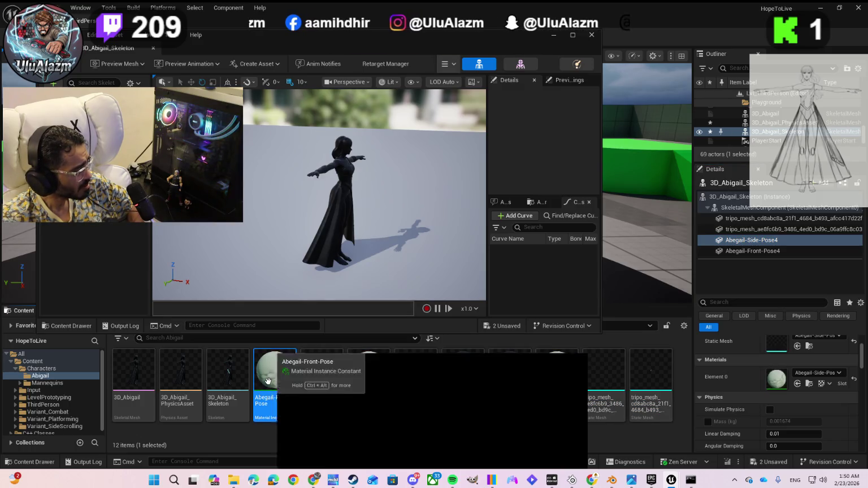
{"action": "left_click_drag", "start_coordinate": [268, 380], "coordinate": [519, 132]}
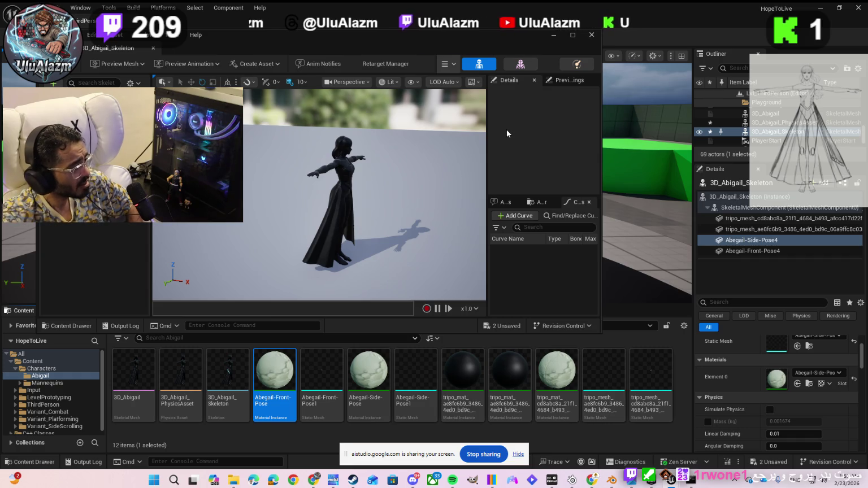
{"action": "left_click_drag", "start_coordinate": [279, 362], "coordinate": [338, 202]}
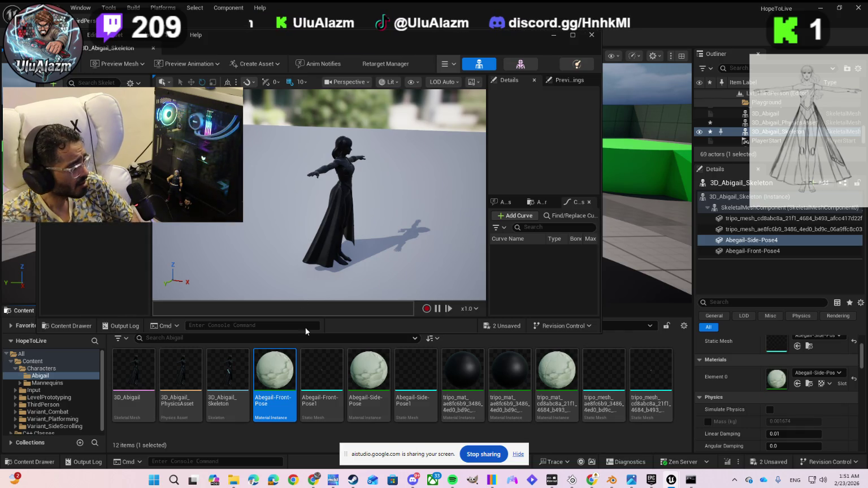
{"action": "left_click", "coordinate": [377, 380]}
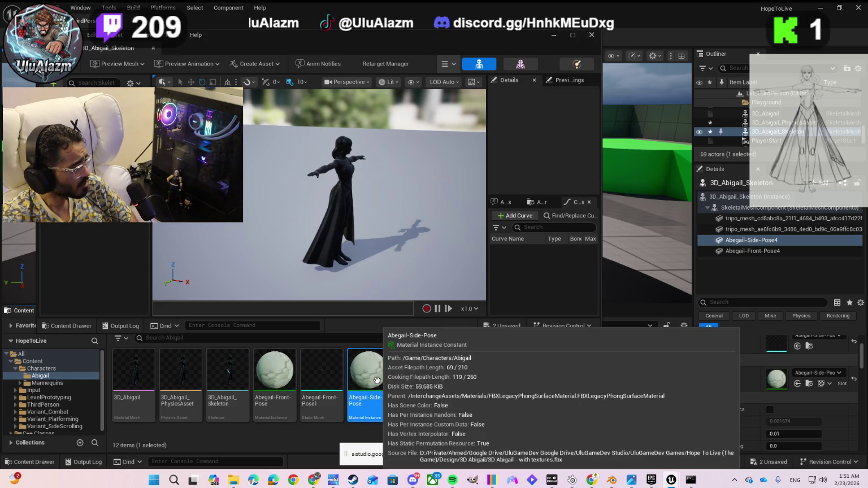
{"action": "mouse_move", "coordinate": [378, 380]}
{"action": "left_mouse_down"}
{"action": "mouse_move", "coordinate": [374, 307]}
{"action": "mouse_move", "coordinate": [331, 207]}
{"action": "mouse_move", "coordinate": [339, 202]}
{"action": "left_mouse_up"}
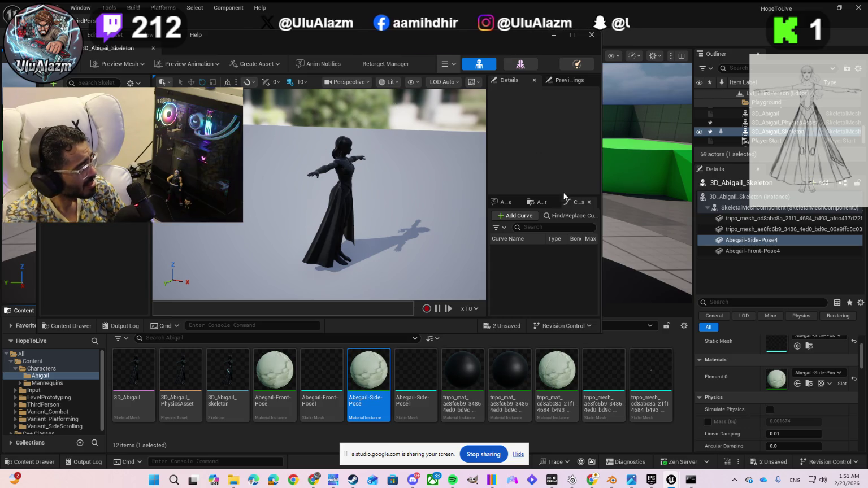
{"action": "left_click", "coordinate": [537, 201]}
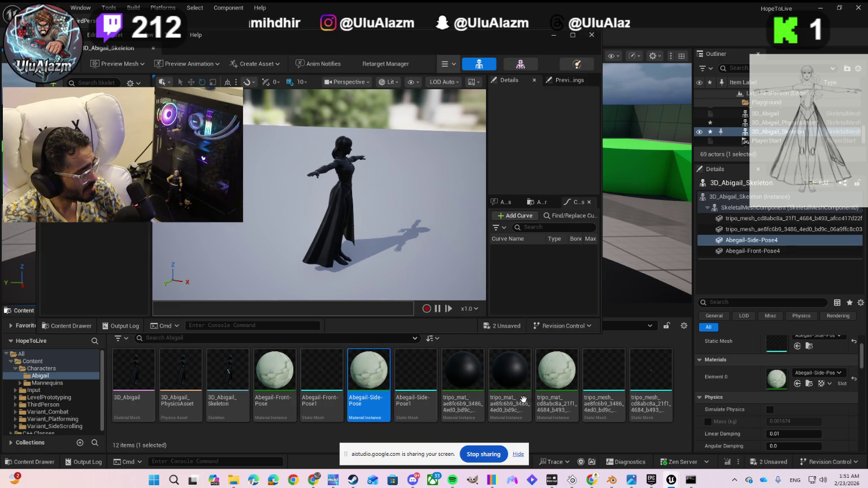
{"action": "mouse_move", "coordinate": [543, 384]}
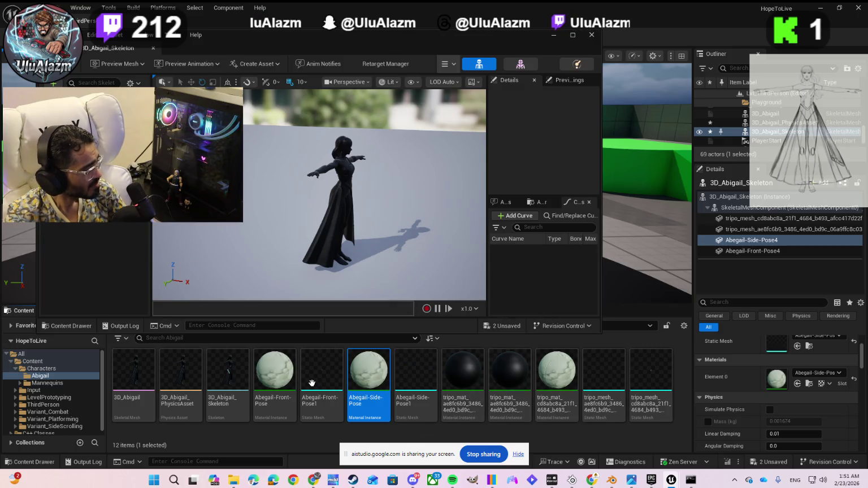
{"action": "left_click", "coordinate": [277, 382]}
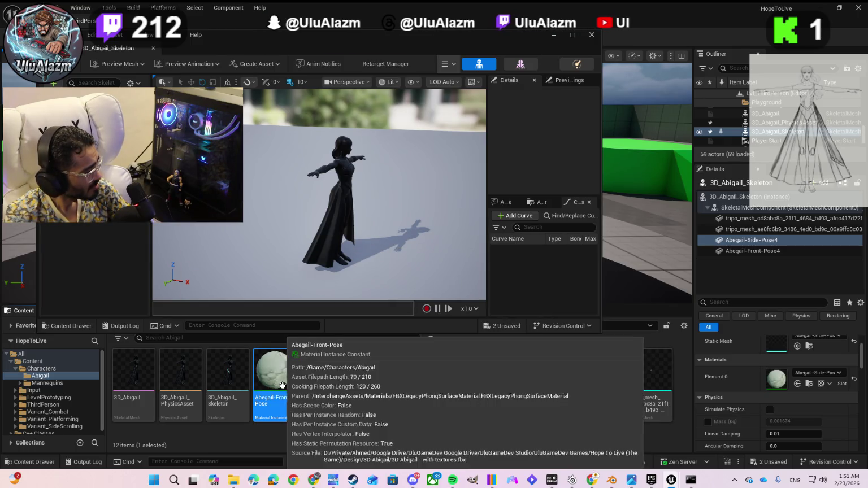
{"action": "left_click", "coordinate": [319, 388], "text": "ctrl"}
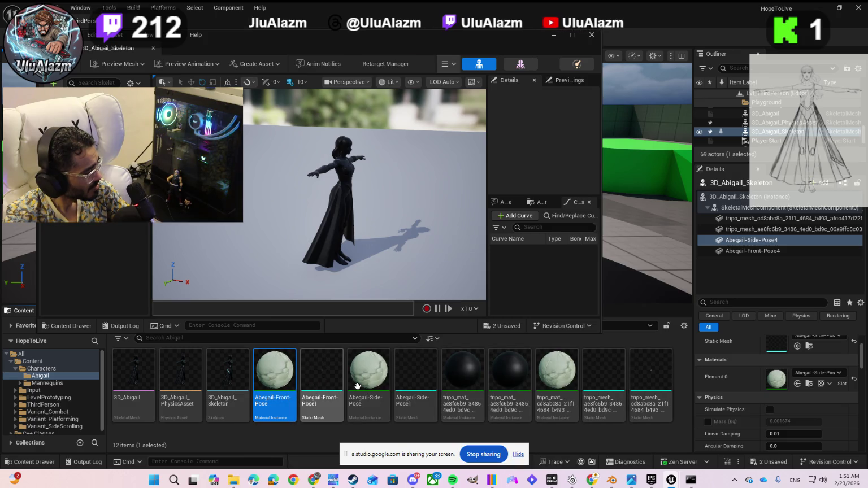
{"action": "left_click", "coordinate": [359, 384], "text": "ctrl"}
{"action": "left_click", "coordinate": [416, 381], "text": "ctrl"}
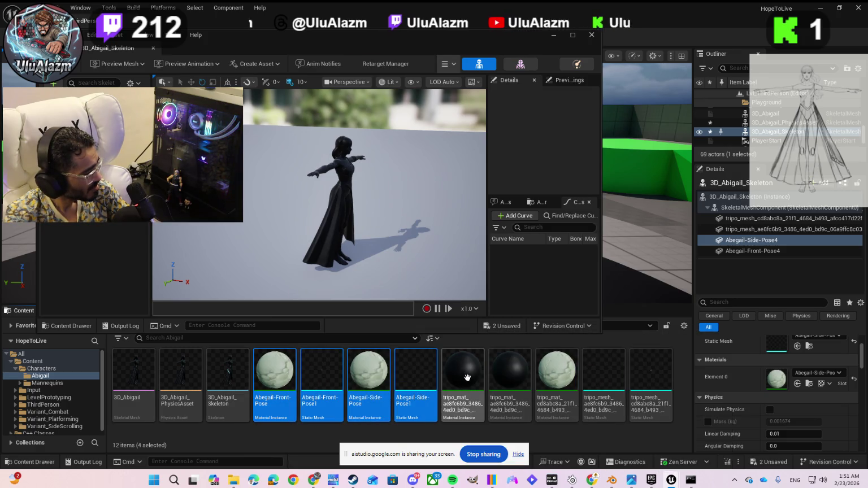
{"action": "left_click", "coordinate": [463, 379], "text": "ctrl"}
{"action": "left_click", "coordinate": [509, 380], "text": "ctrl"}
{"action": "left_click", "coordinate": [557, 380], "text": "ctrl"}
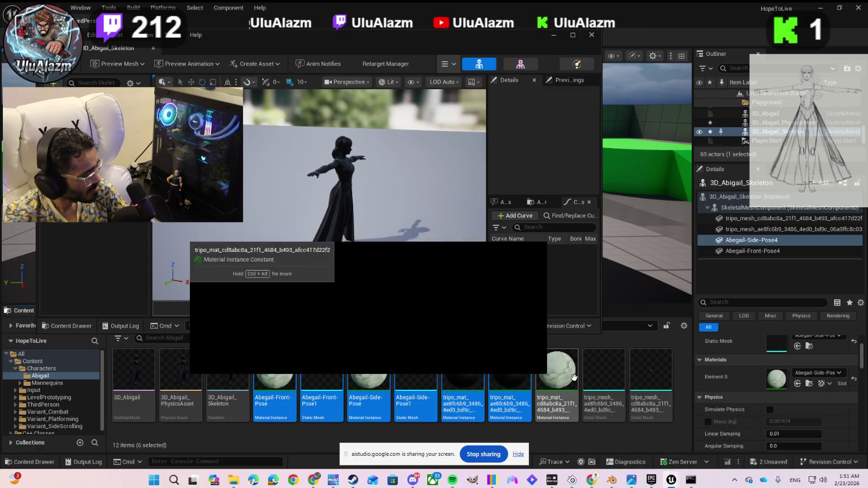
{"action": "left_click", "coordinate": [593, 378], "text": "ctrl"}
{"action": "left_click", "coordinate": [644, 377], "text": "ctrl"}
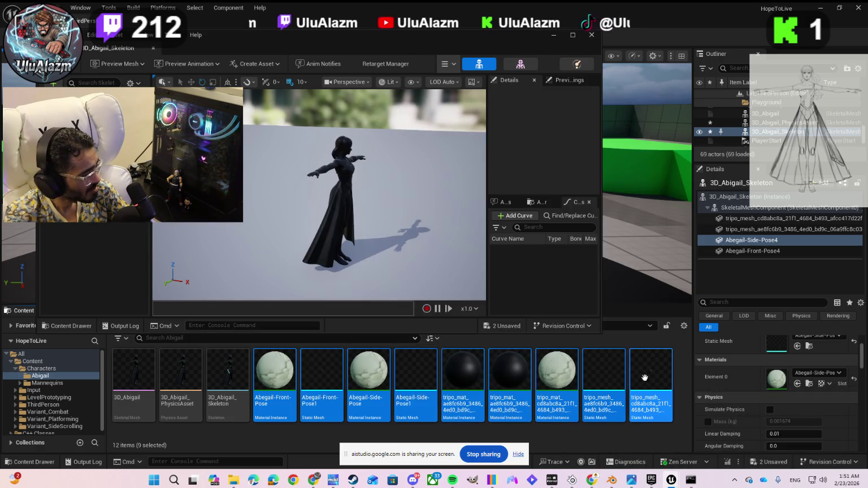
{"action": "left_click_drag", "start_coordinate": [275, 375], "coordinate": [334, 218]}
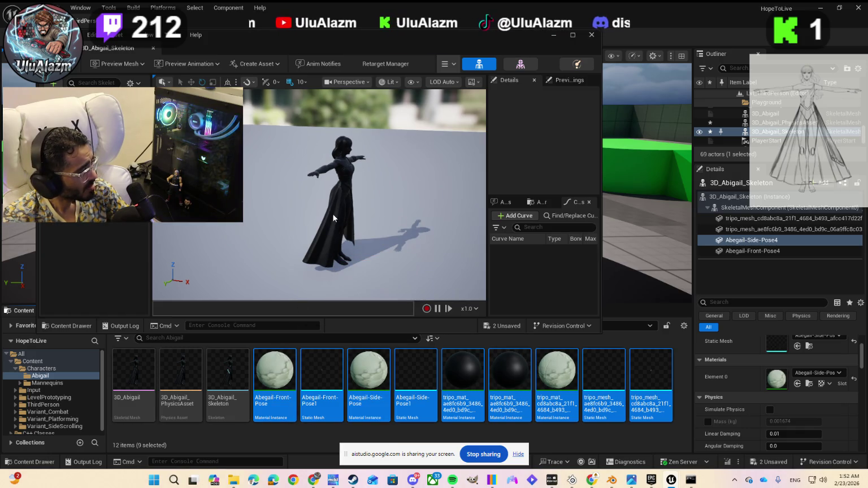